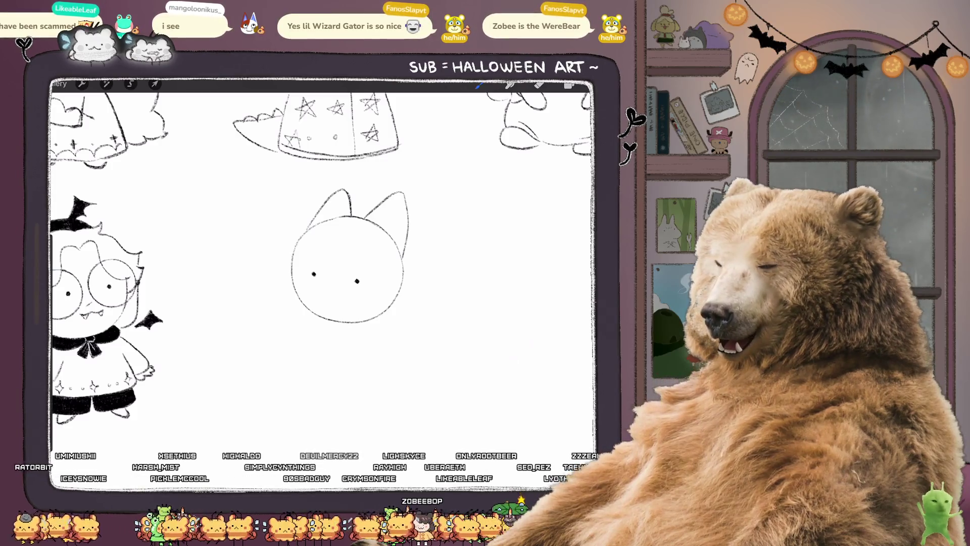
Step: Sketch the hairline across the top of the cat-eared head, discarding the misplaced left tuft
scroll(323, 263, "up", 2)
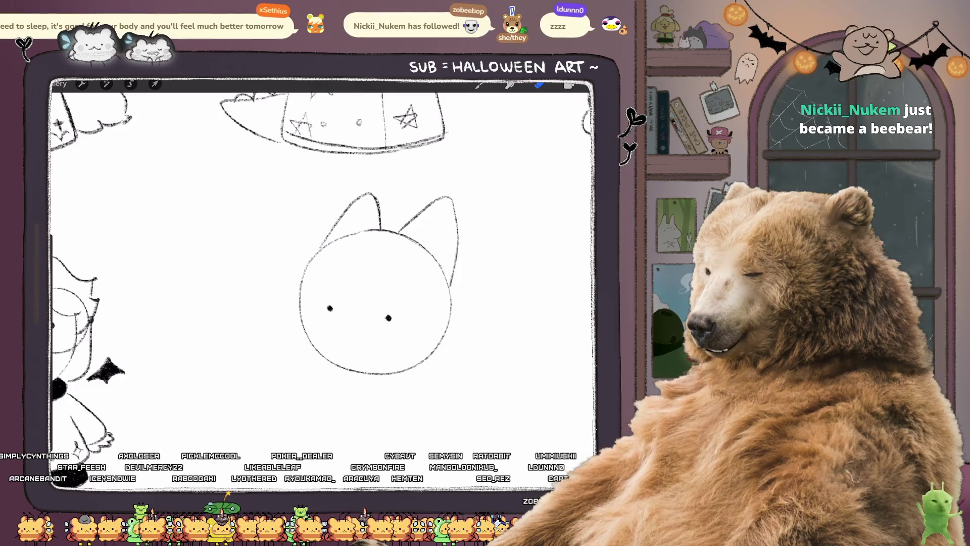
key("b")
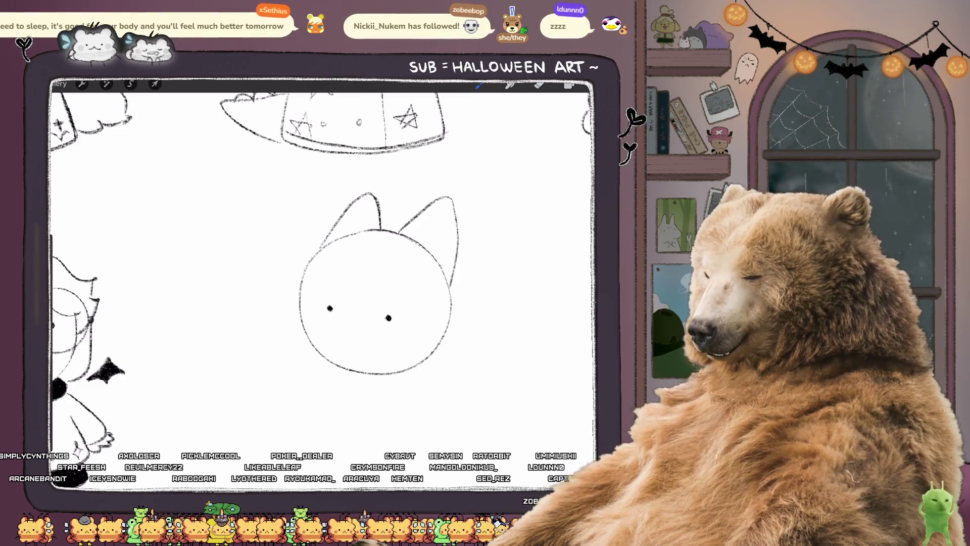
left_click_drag(307, 266, 374, 241)
left_click_drag(273, 263, 290, 304)
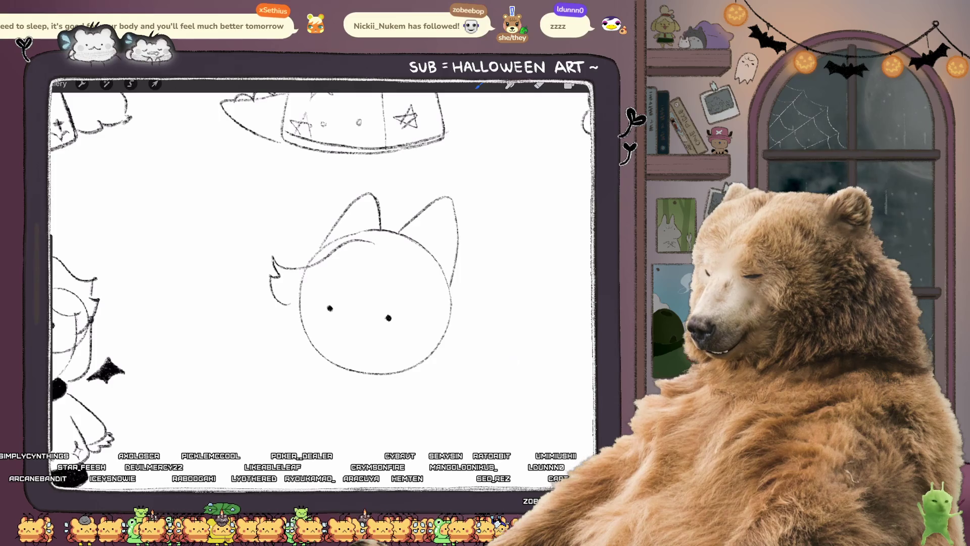
key("ctrl+z")
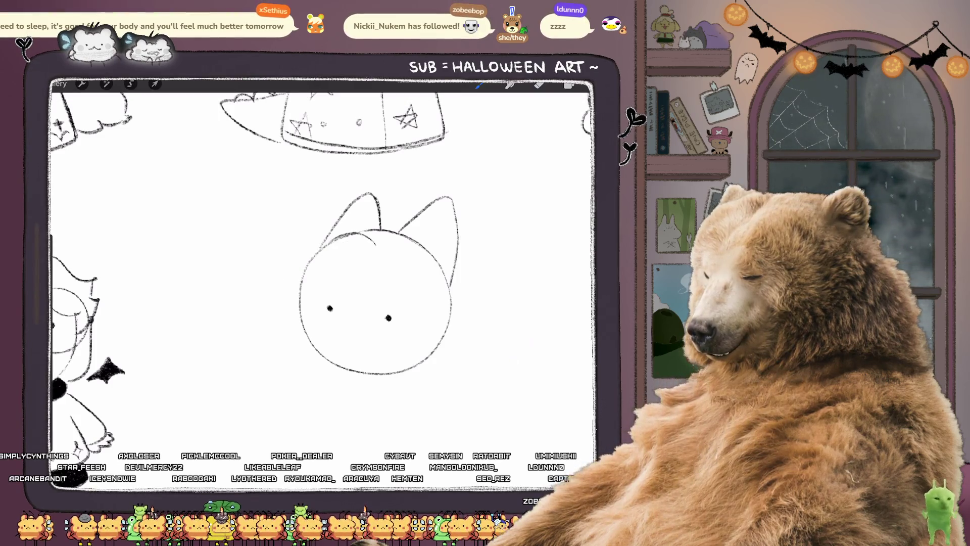
Step: Redraw the upper-left hair flick, add bang strands and a forehead arc, and refine the top hairline
left_click_drag(338, 237, 275, 264)
left_click_drag(330, 282, 301, 299)
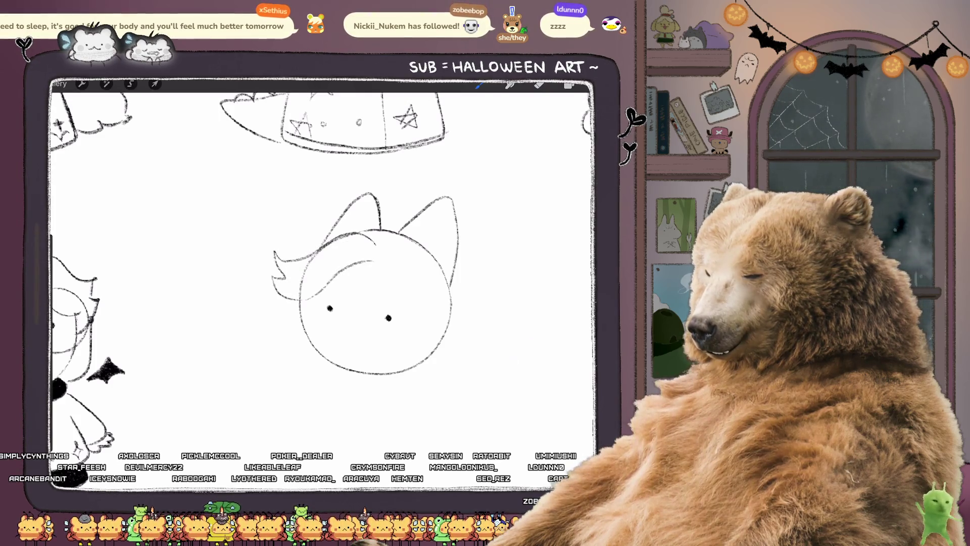
mouse_move(376, 263)
left_mouse_down()
mouse_move(427, 316)
mouse_move(451, 293)
left_mouse_up()
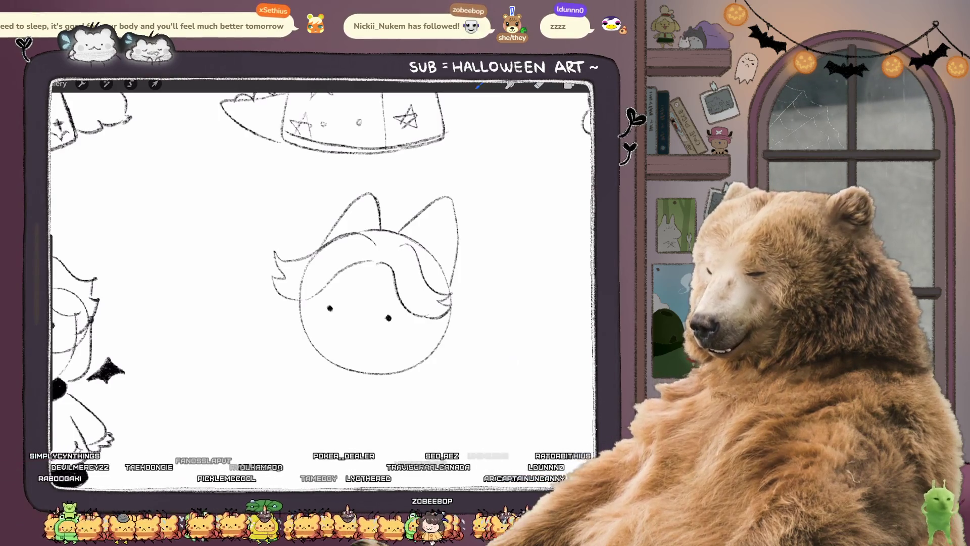
key("e")
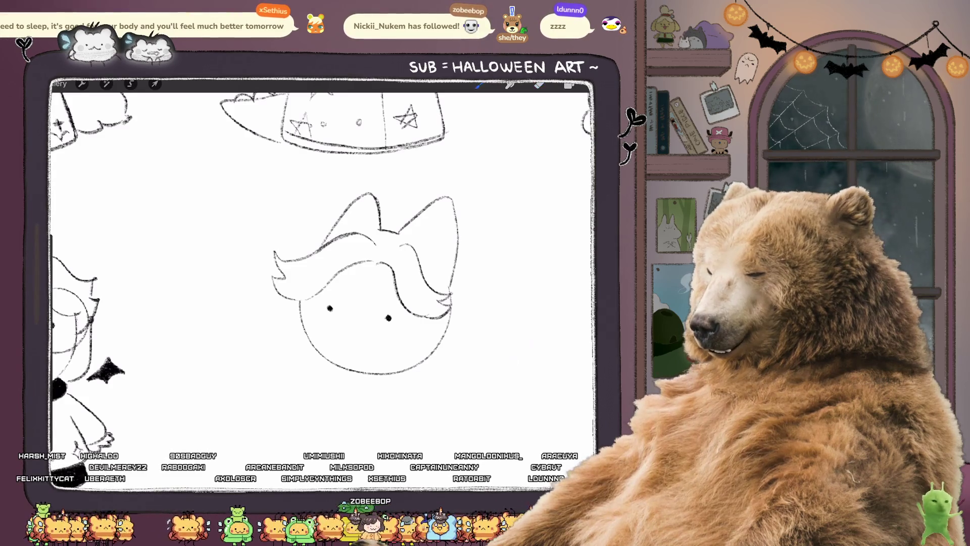
key("e")
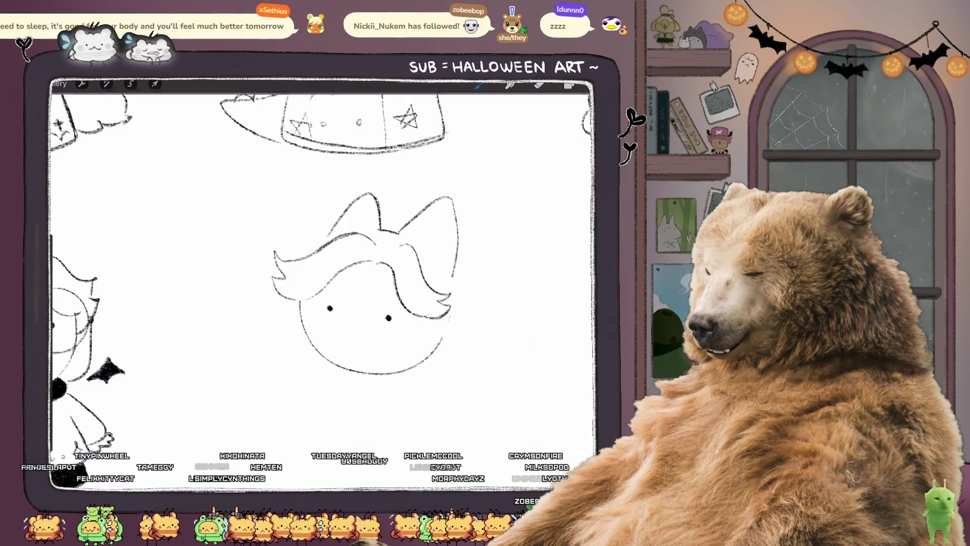
left_click_drag(297, 235, 327, 233)
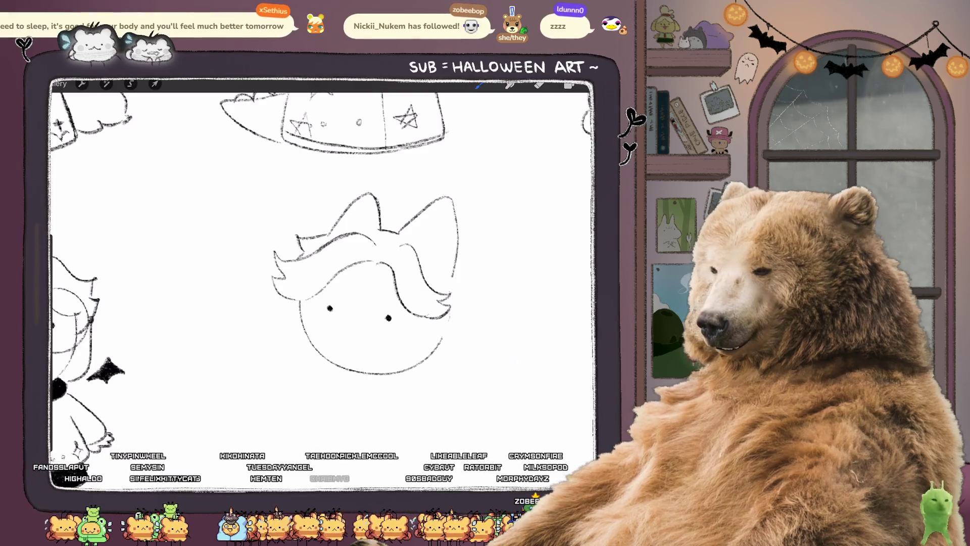
scroll(354, 253, "down", 2)
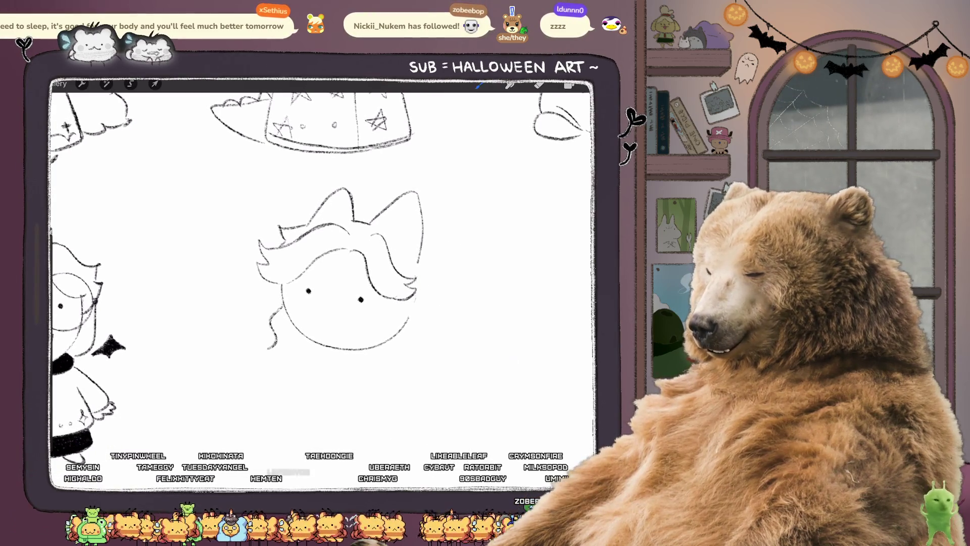
Step: Draw wavy hair strands at the face's lower-left and lower-right and erase the stray mouth stroke
left_click_drag(268, 348, 283, 372)
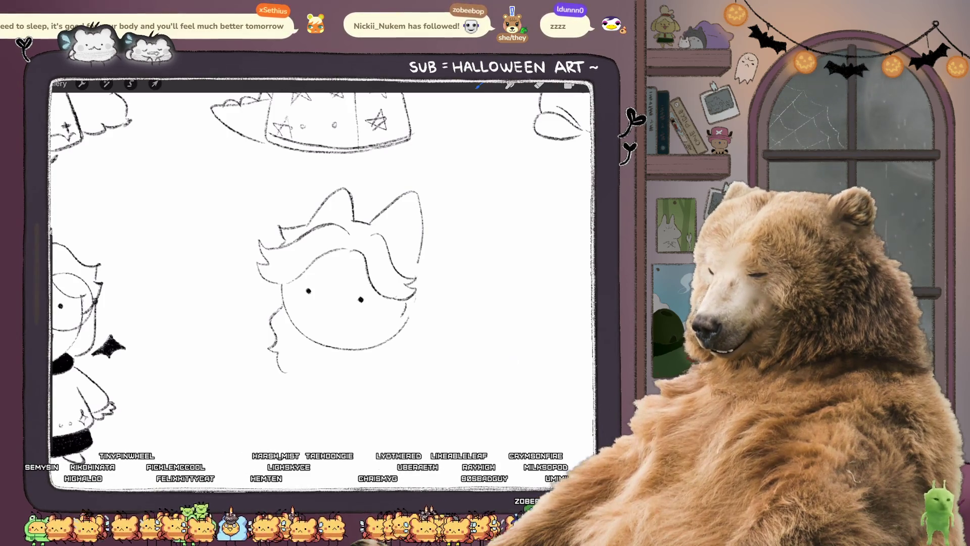
left_click_drag(404, 313, 388, 356)
left_click_drag(417, 307, 430, 355)
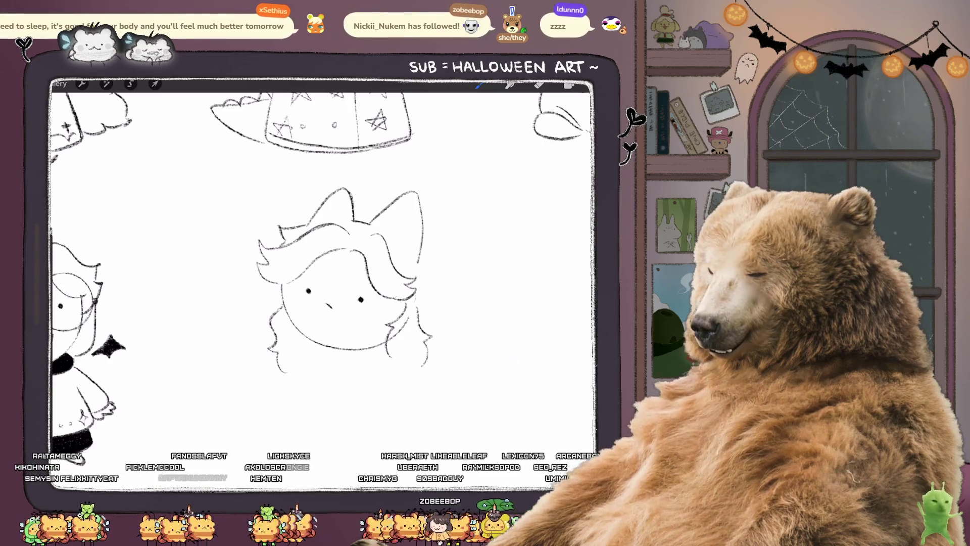
left_click(539, 85)
left_click_drag(325, 303, 332, 308)
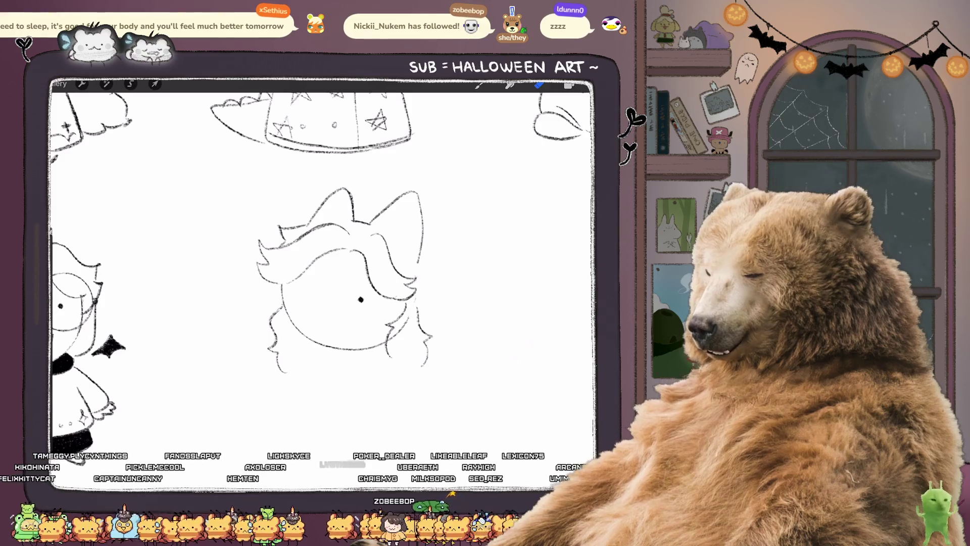
Step: Redo the left eye dot and make the right eye dot bigger and darker
left_click(315, 294)
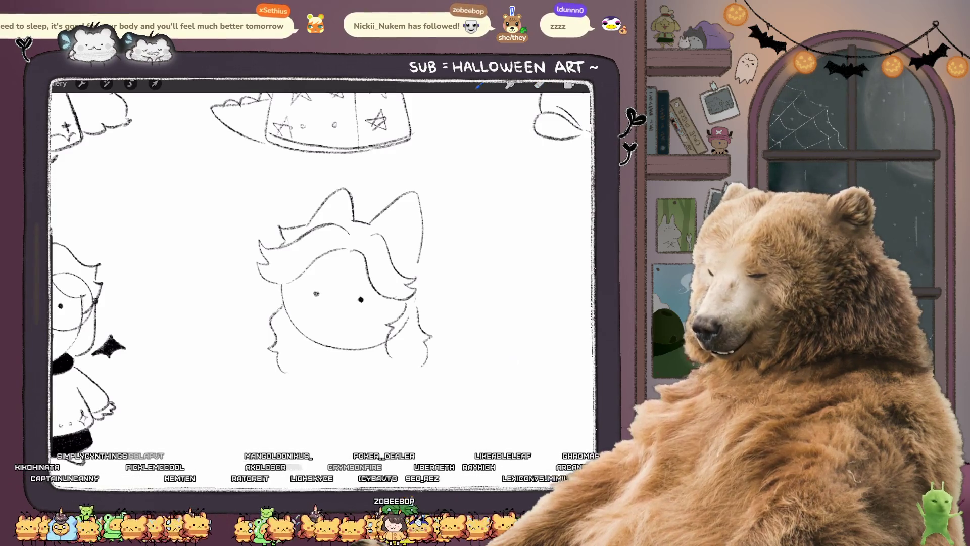
key("ctrl+z")
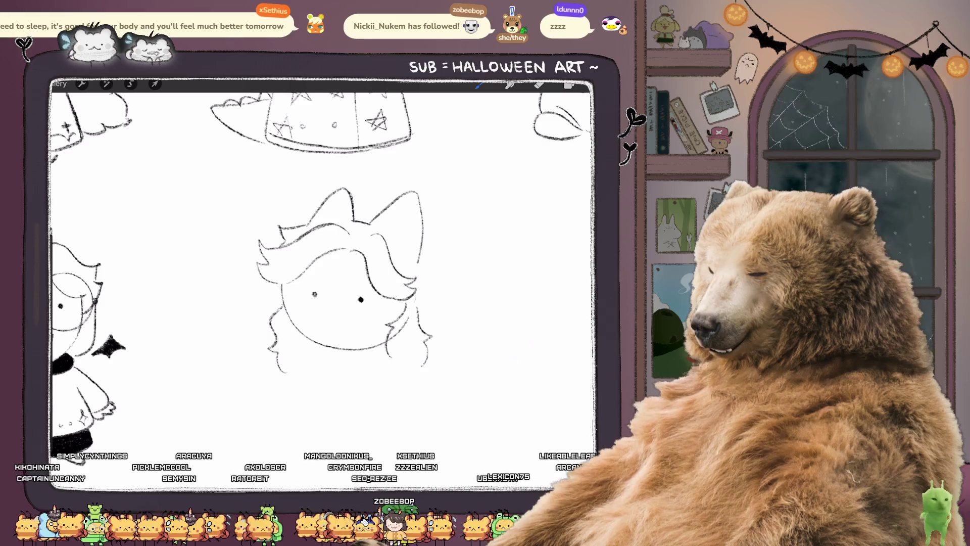
left_click(315, 294)
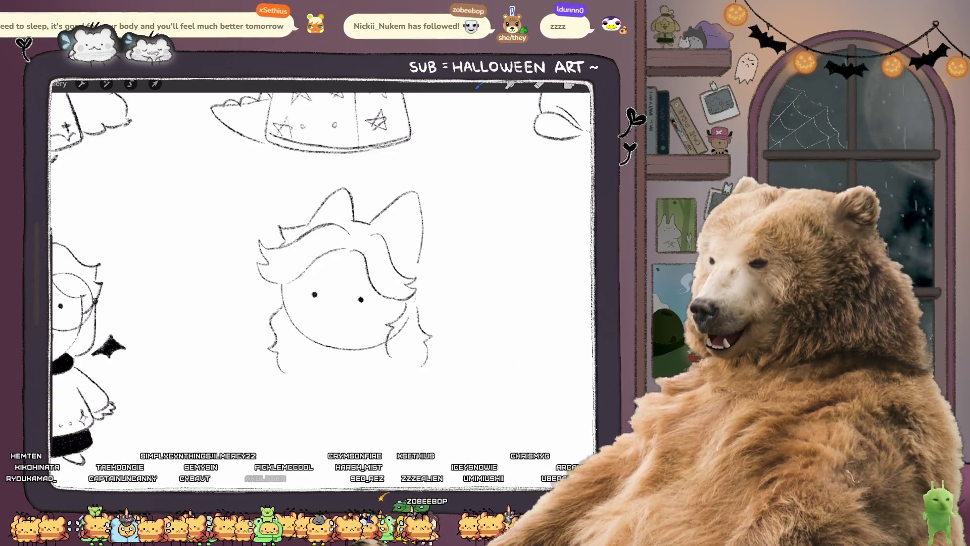
left_click(315, 294)
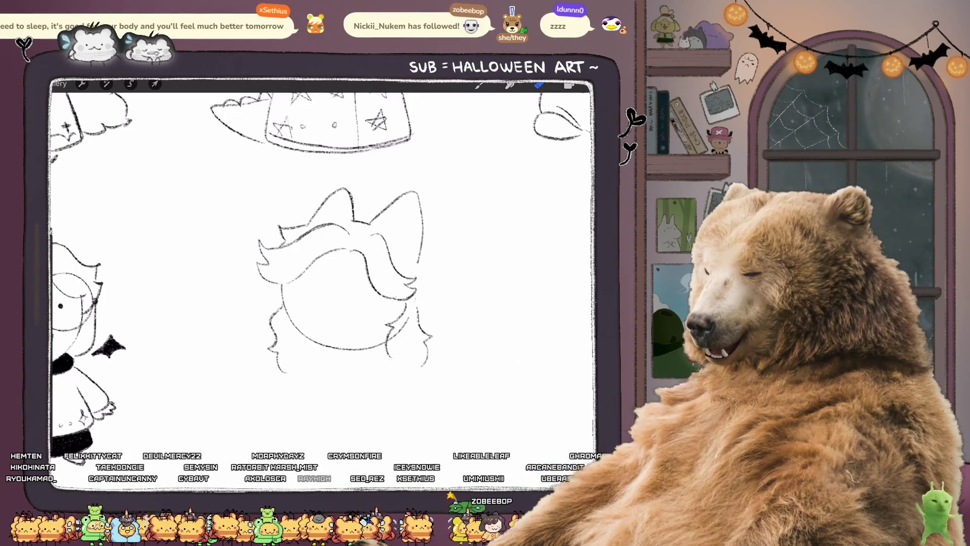
key("b")
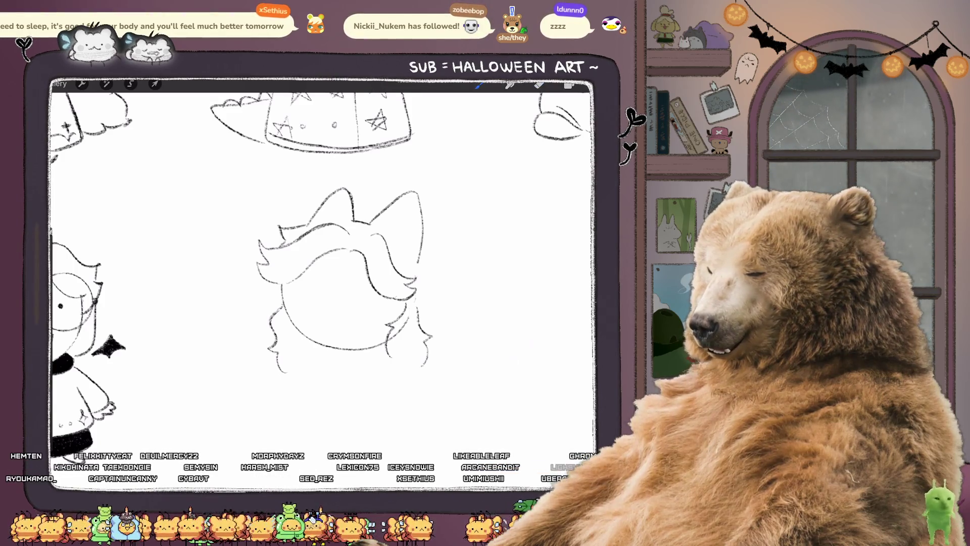
left_click(316, 289)
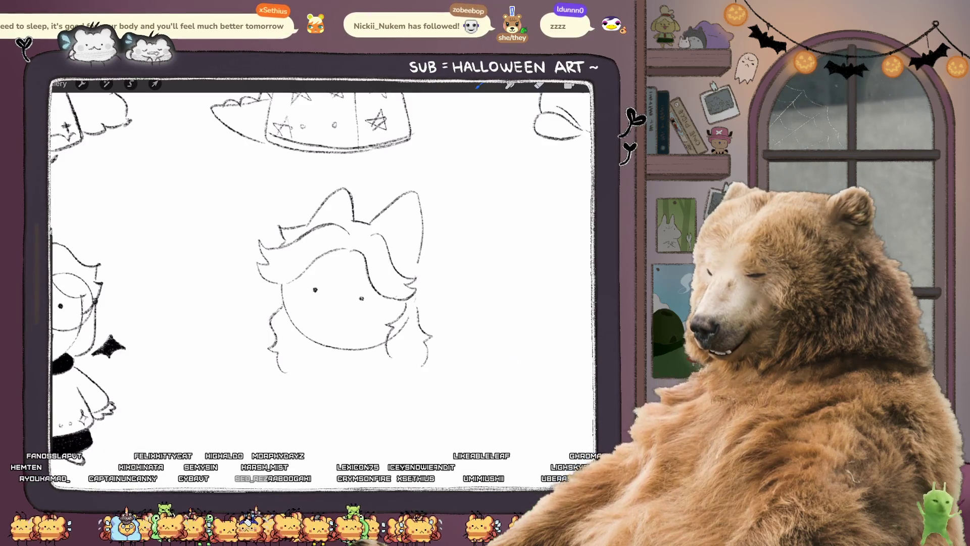
left_click(362, 298)
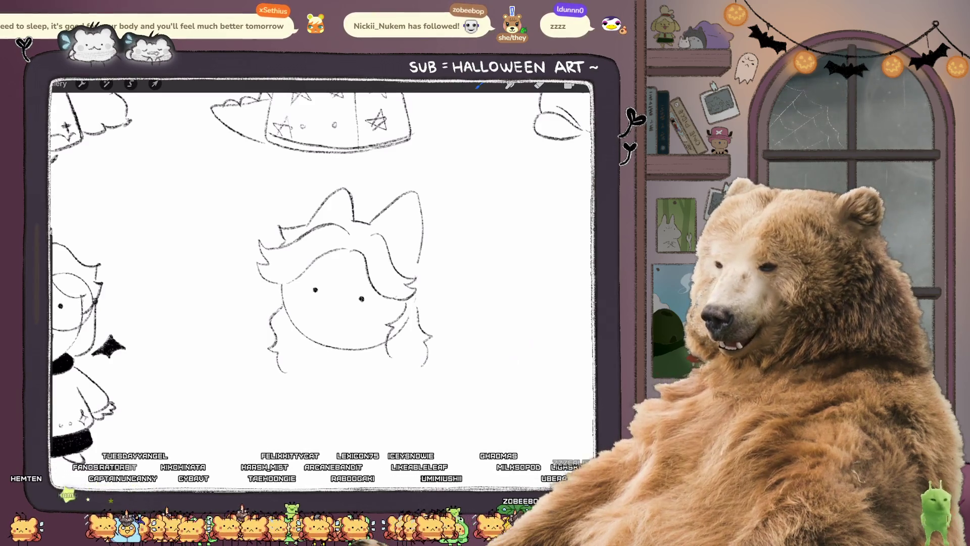
Step: Add hair strands down the right side, a small mouth between the eyes, and redraw the right hair line
mouse_move(420, 268)
left_mouse_down()
mouse_move(445, 299)
mouse_move(432, 304)
mouse_move(432, 336)
left_mouse_up()
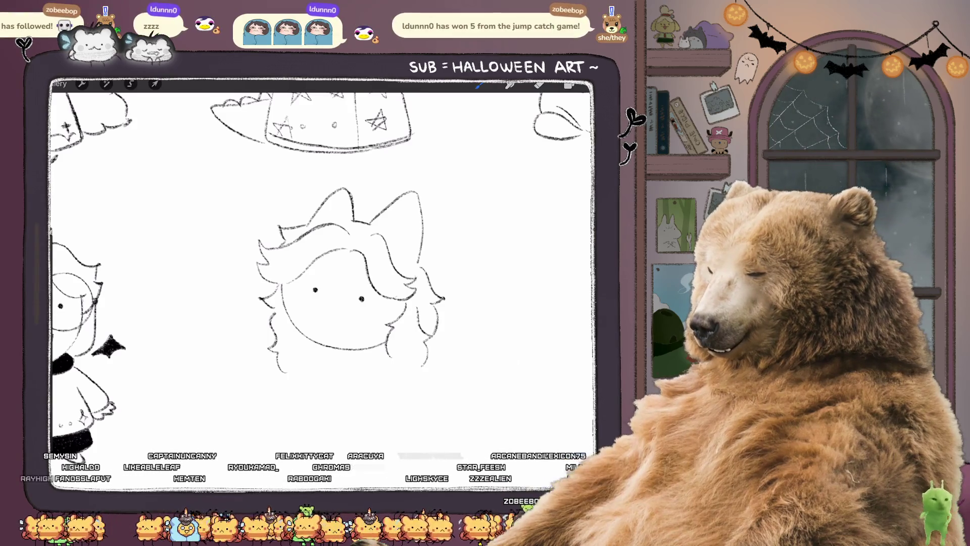
left_click_drag(327, 305, 331, 308)
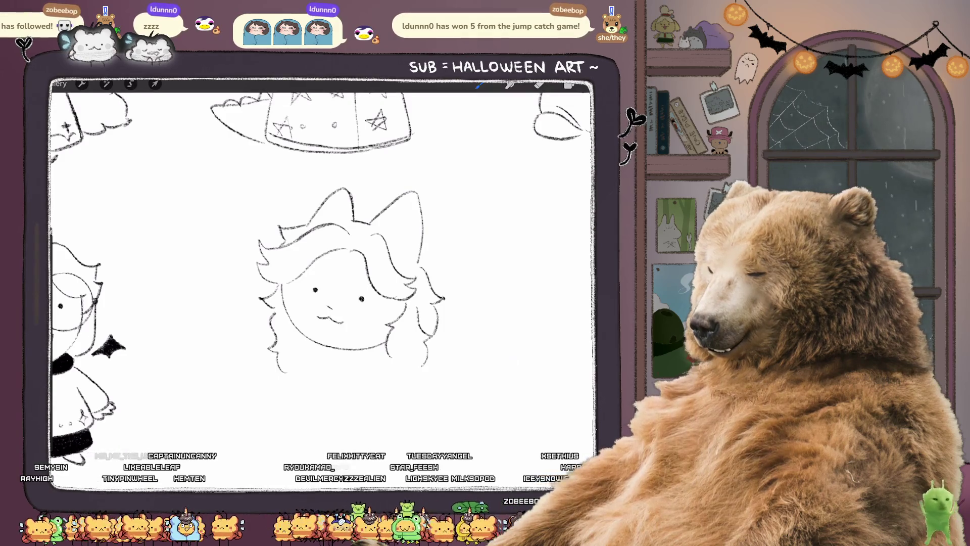
left_click_drag(371, 234, 414, 281)
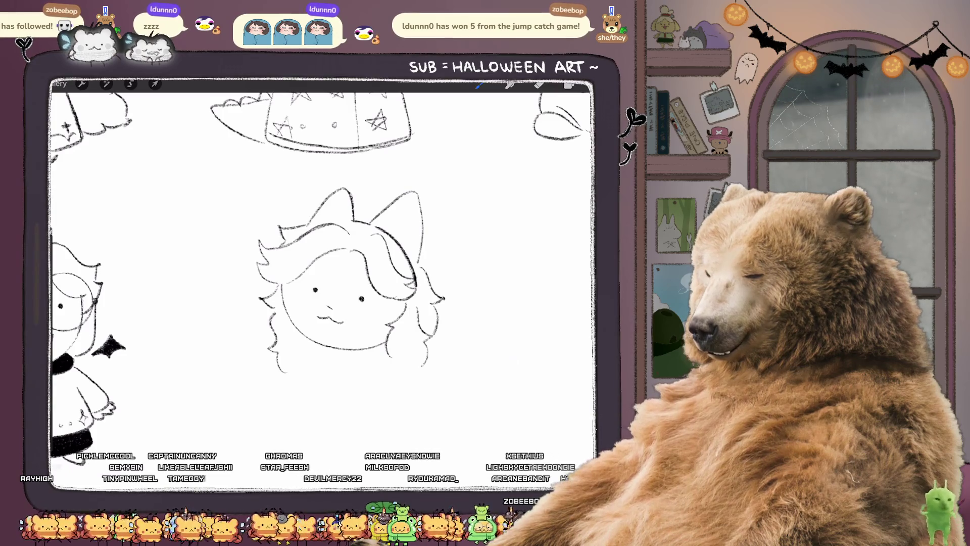
key("ctrl+z")
key("ctrl+z")
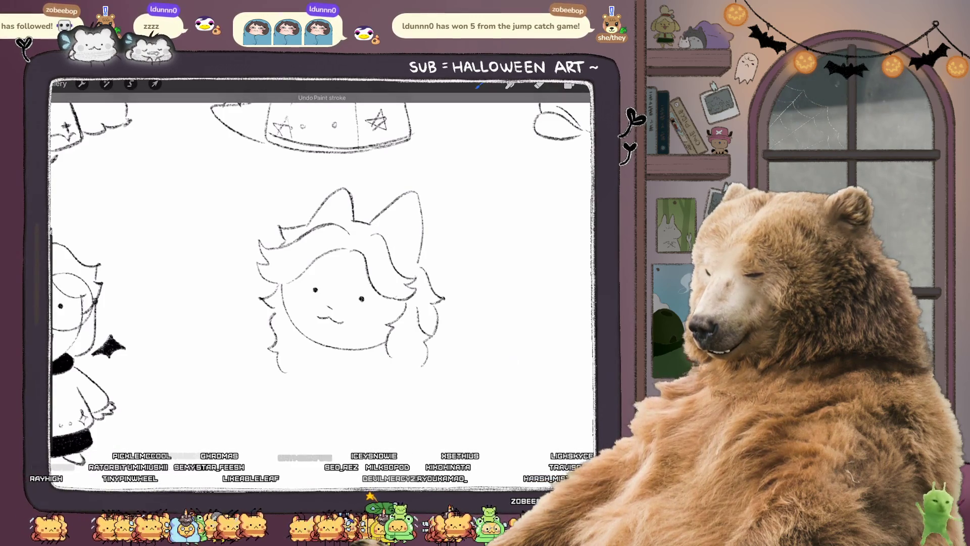
left_click_drag(376, 226, 411, 286)
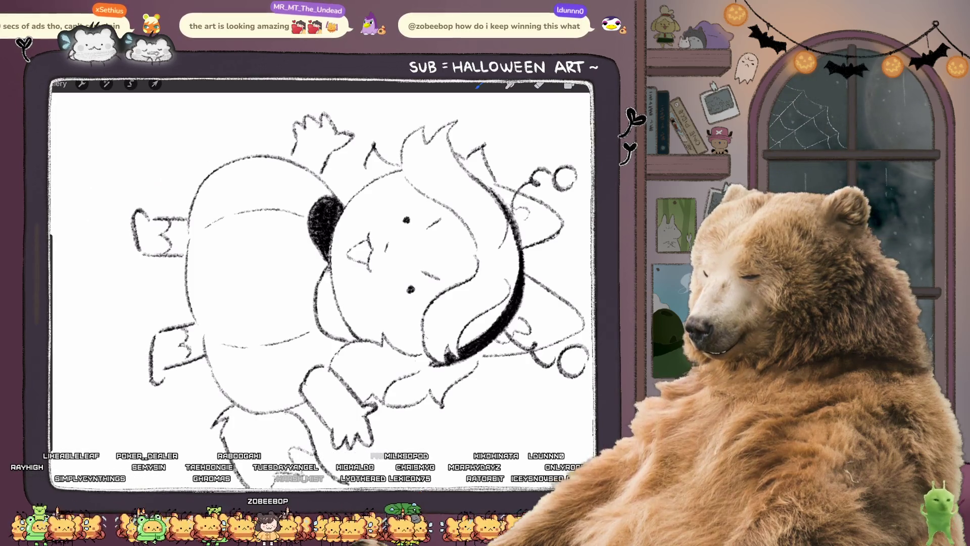
Step: Darken the neck stroke and shade the pumpkin chibi's left foot
left_click_drag(318, 266, 328, 318)
left_click_drag(318, 264, 341, 336)
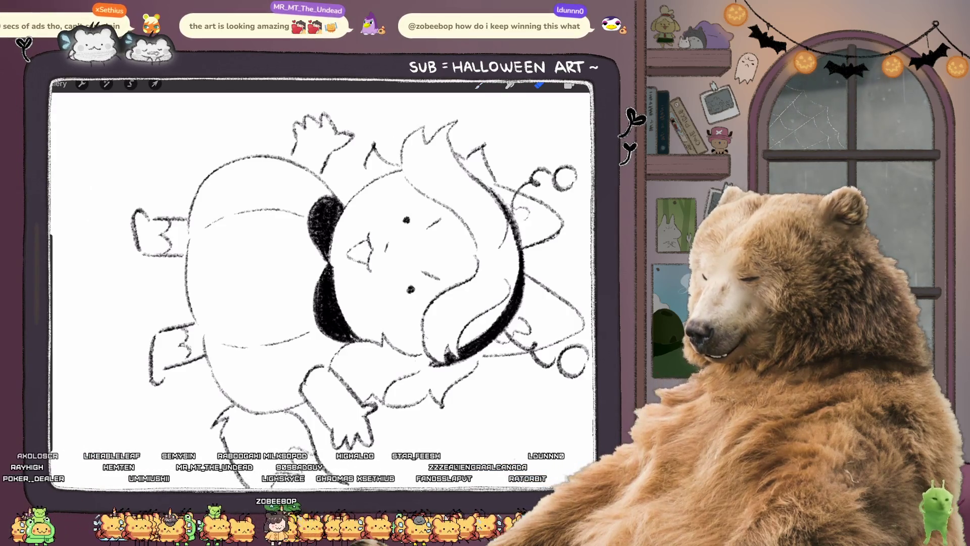
left_click(478, 84)
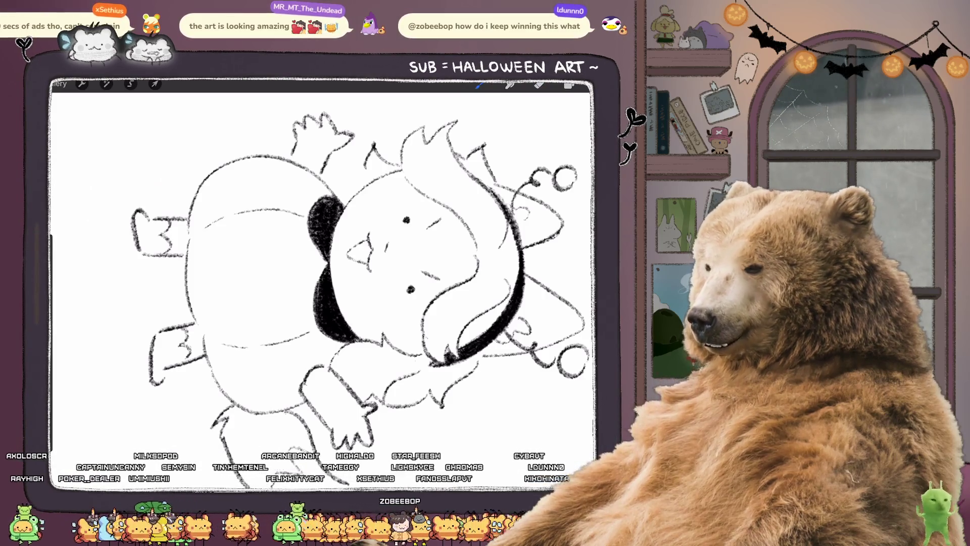
scroll(322, 290, "down", 5)
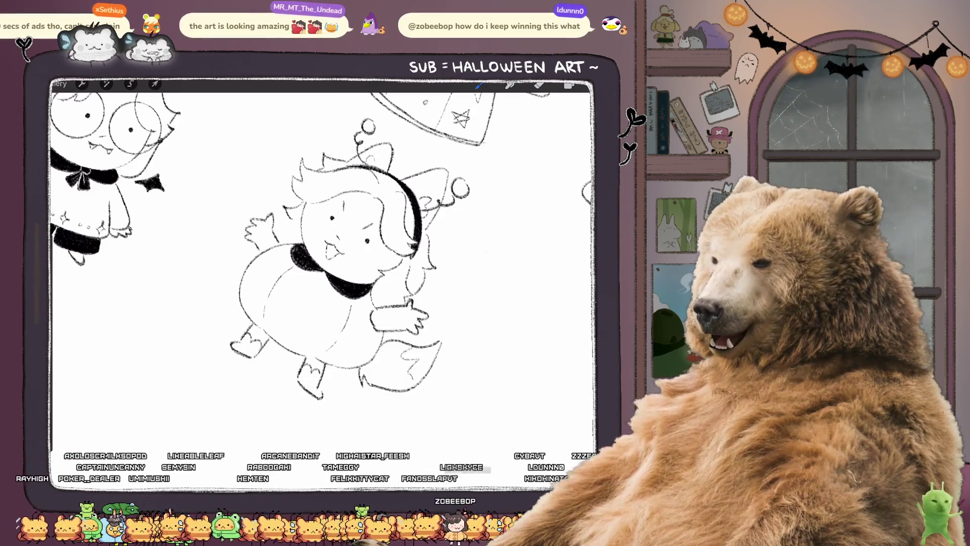
scroll(322, 273, "down", 3)
scroll(283, 228, "up", 4)
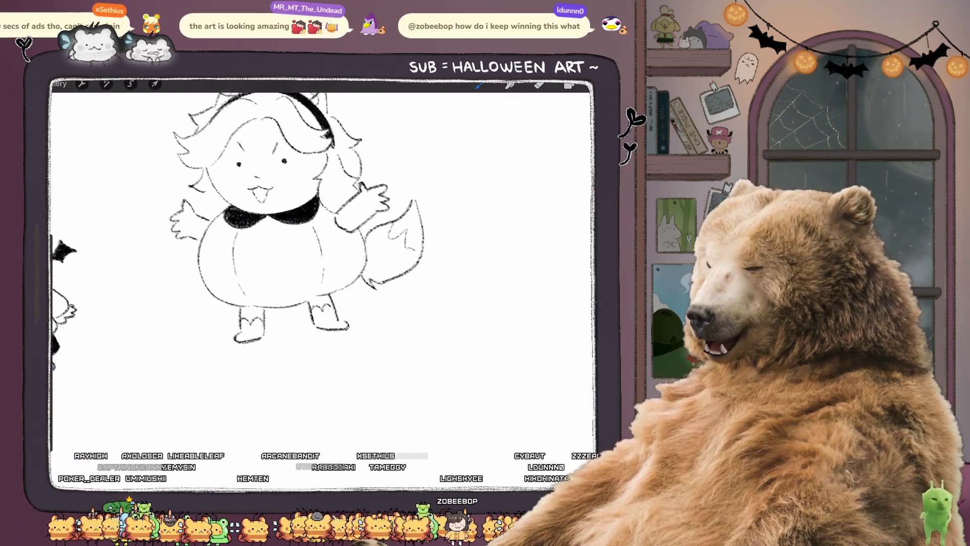
scroll(303, 262, "up", 5)
mouse_move(248, 296)
left_mouse_down()
mouse_move(270, 318)
mouse_move(253, 346)
mouse_move(295, 339)
left_mouse_up()
mouse_move(288, 300)
left_mouse_down()
mouse_move(297, 316)
mouse_move(263, 331)
left_mouse_up()
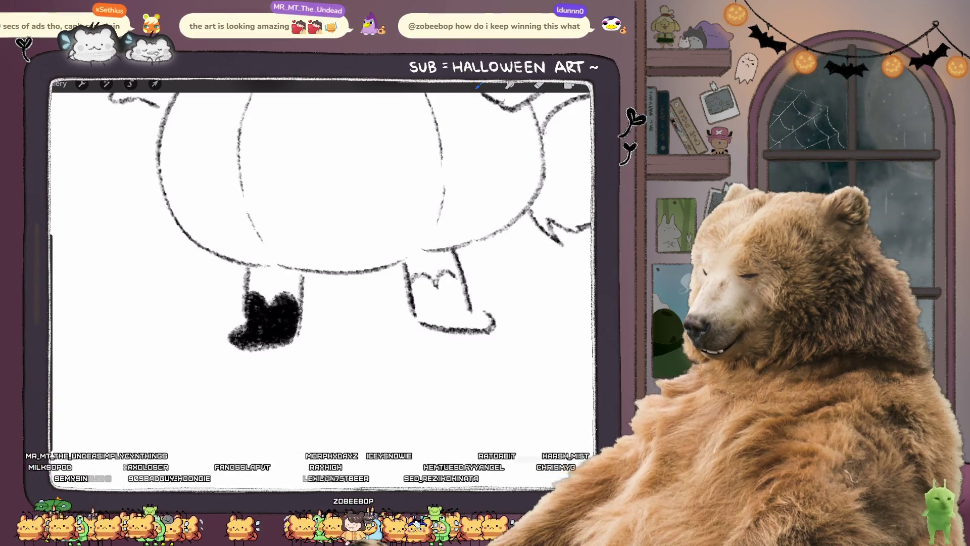
Step: Fill the right boot solid black, closing the white gap at its top
left_click_drag(324, 227, 222, 250)
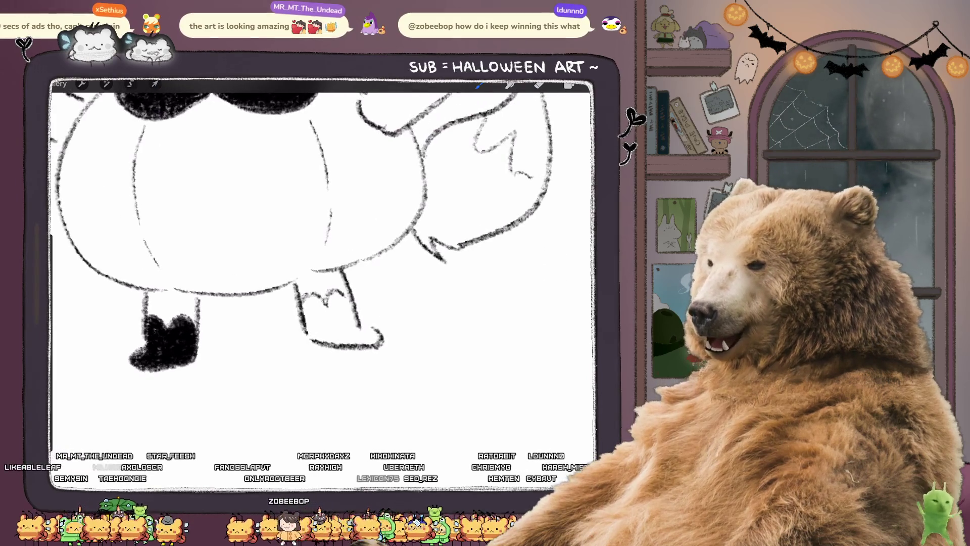
mouse_move(302, 303)
left_mouse_down()
mouse_move(346, 292)
mouse_move(309, 337)
left_mouse_up()
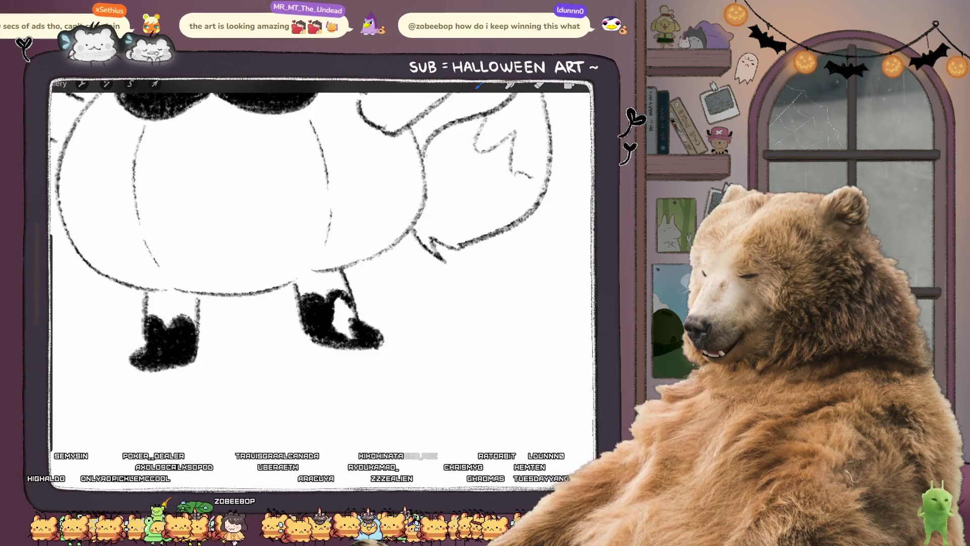
left_click_drag(344, 315, 356, 336)
left_click_drag(334, 297, 346, 313)
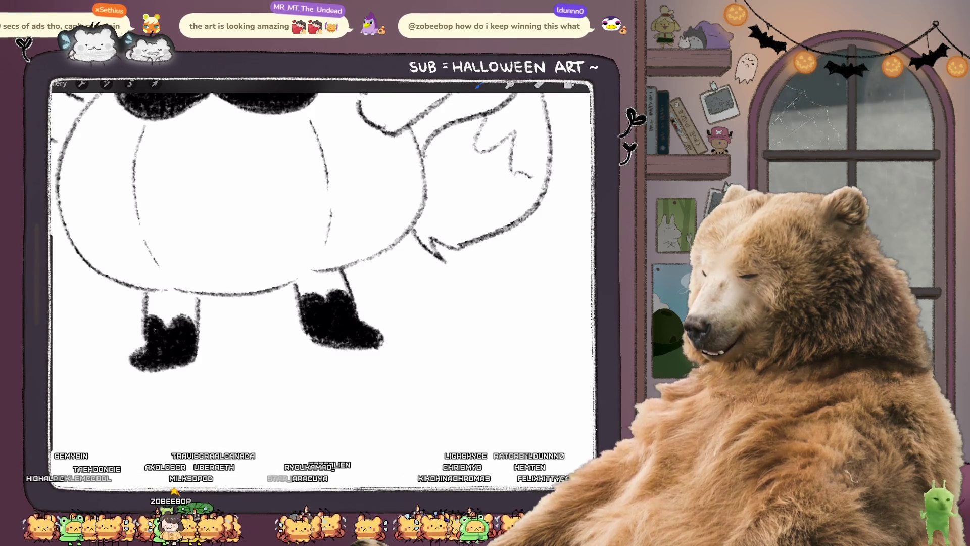
scroll(323, 263, "down", 5)
scroll(323, 262, "up", 5)
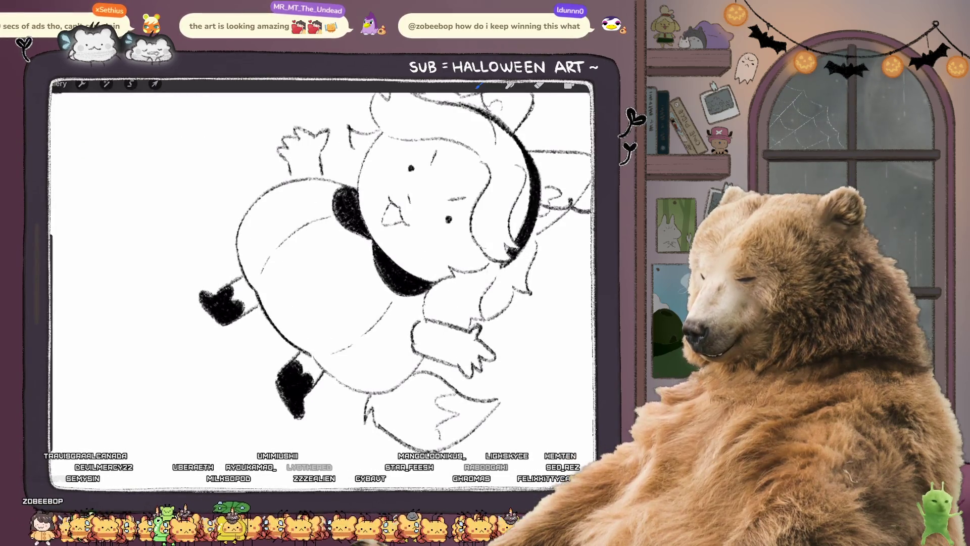
scroll(323, 262, "down", 5)
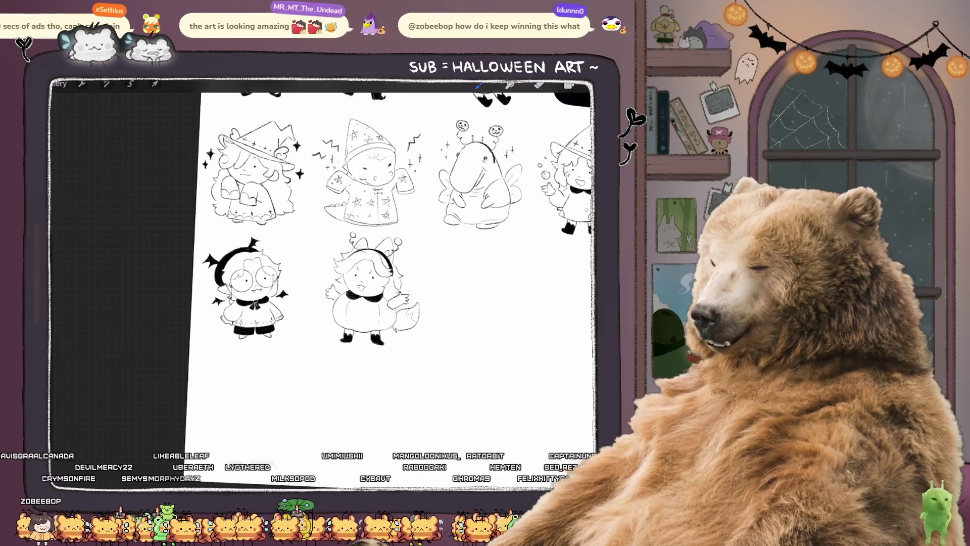
scroll(394, 273, "down", 5)
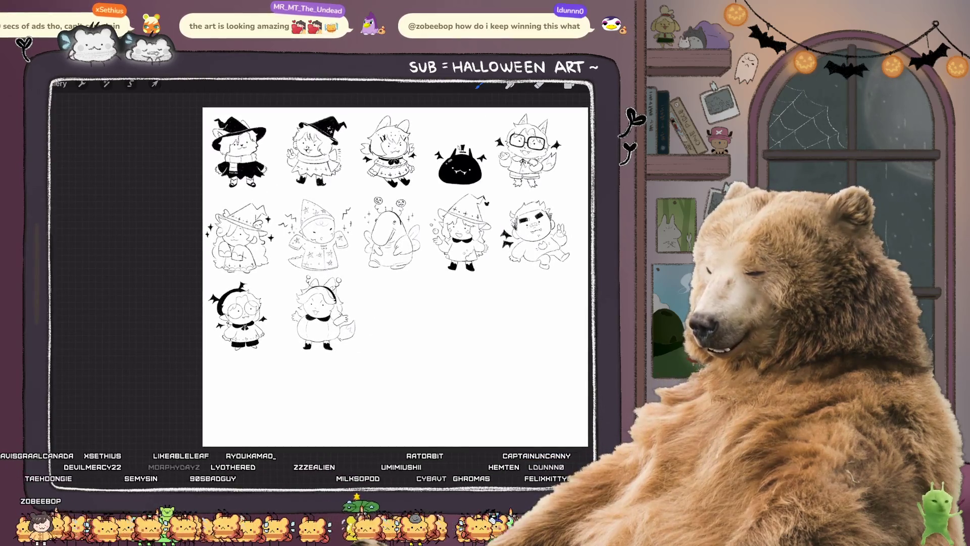
scroll(490, 313, "up", 5)
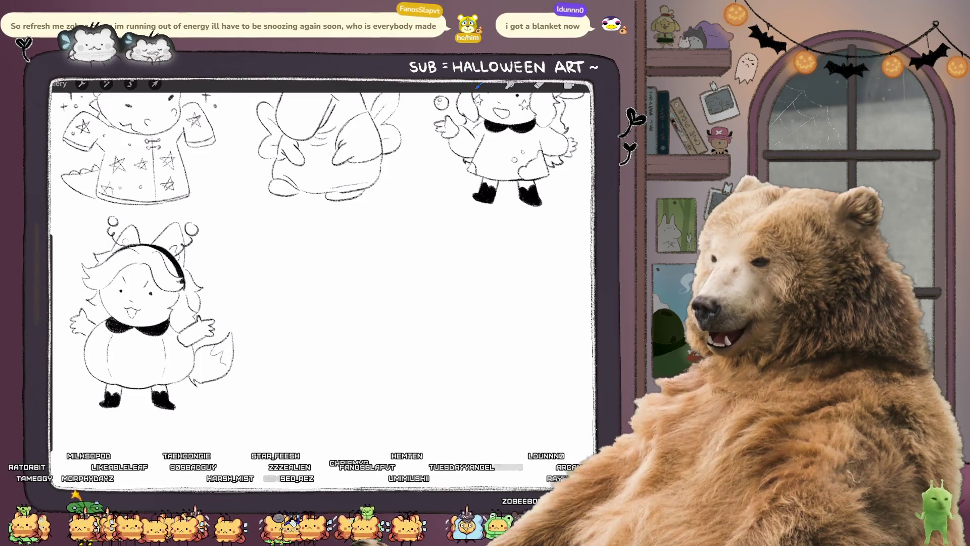
scroll(324, 283, "down", 5)
Step: Pan across the sheet to review each Halloween chibi sketch
scroll(323, 282, "up", 10)
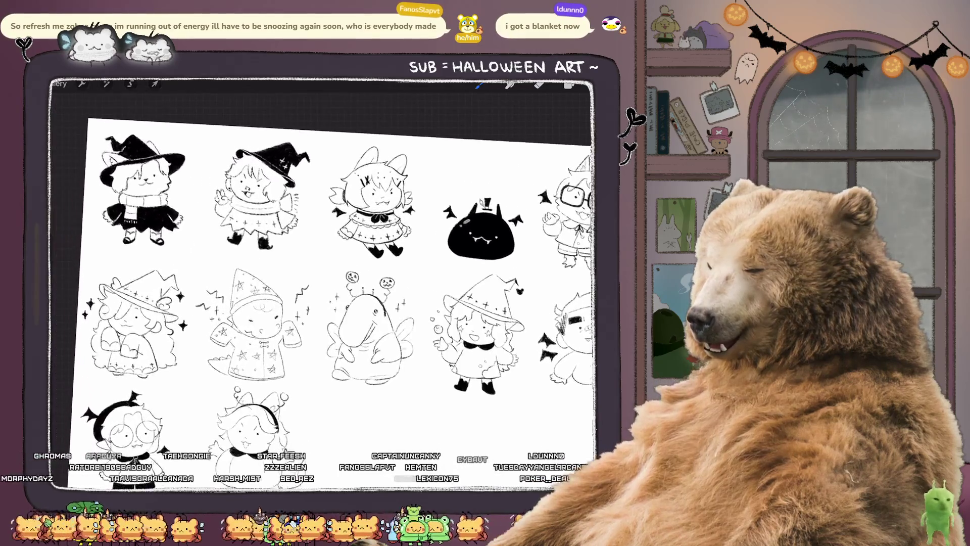
scroll(323, 283, "right", 10)
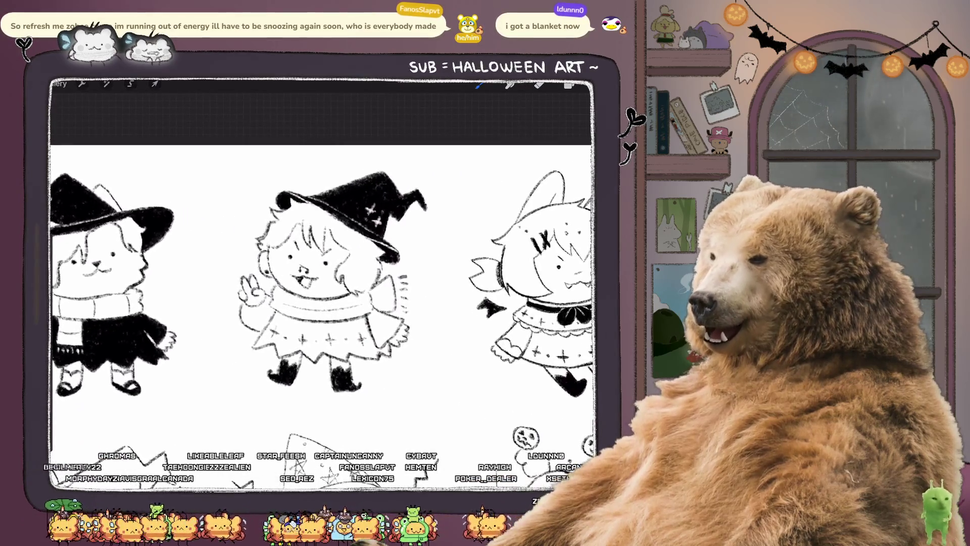
scroll(323, 283, "right", 10)
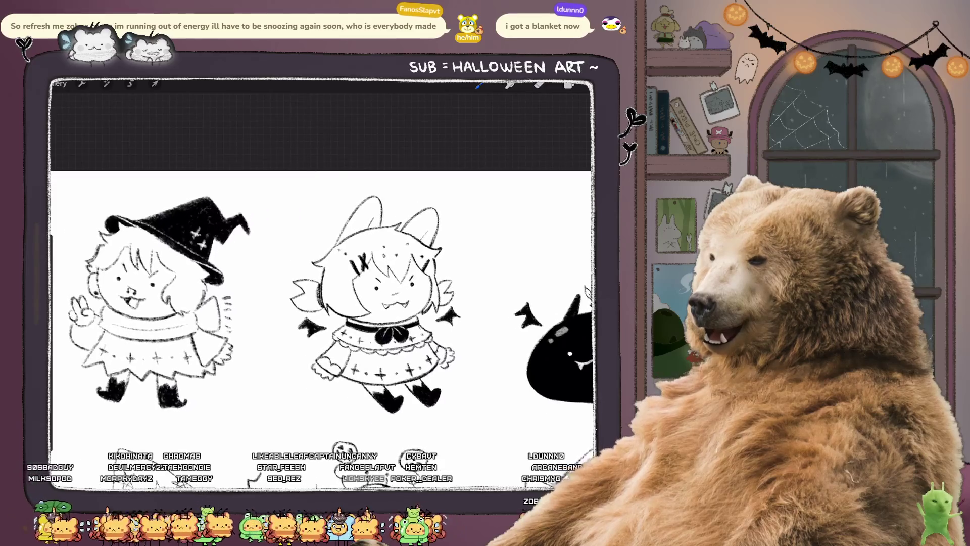
scroll(324, 283, "right", 10)
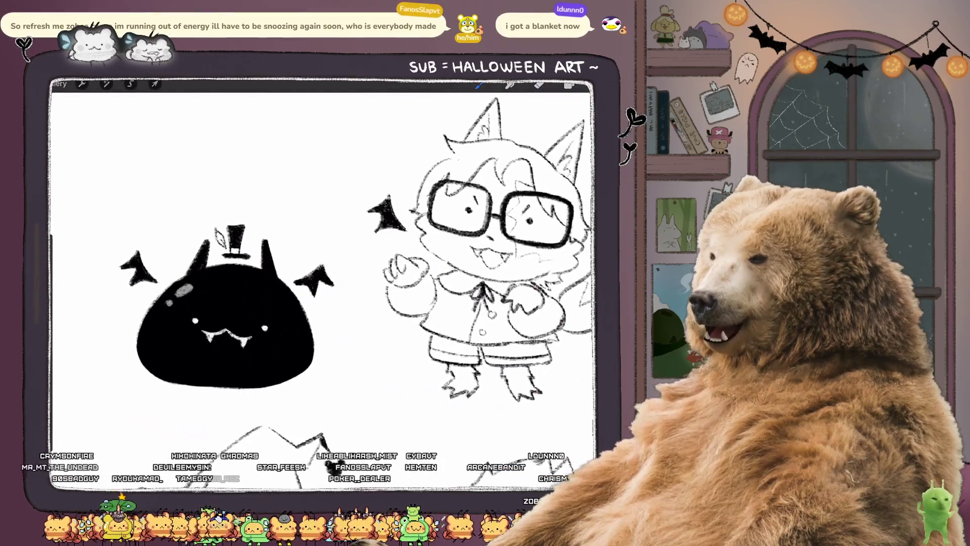
scroll(324, 283, "down", 10)
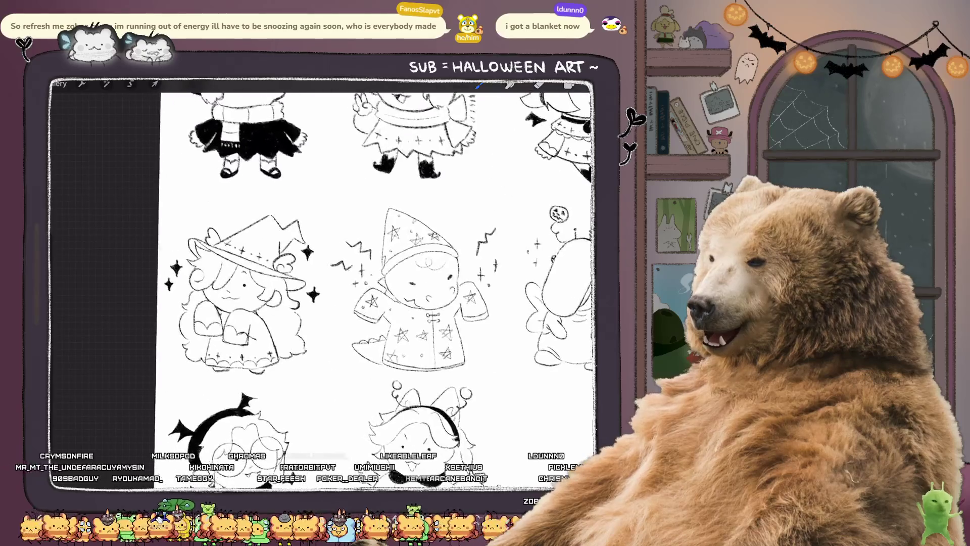
scroll(323, 283, "right", 10)
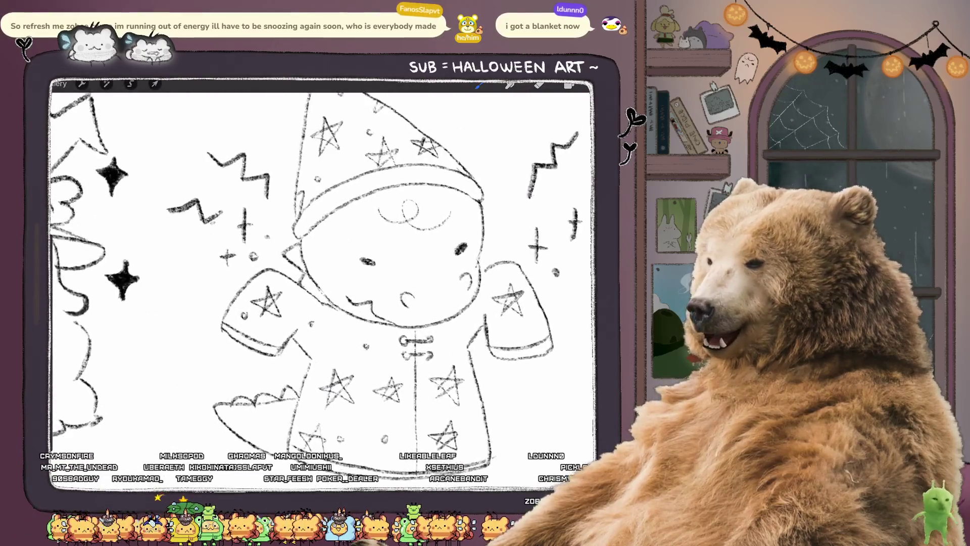
scroll(323, 282, "right", 10)
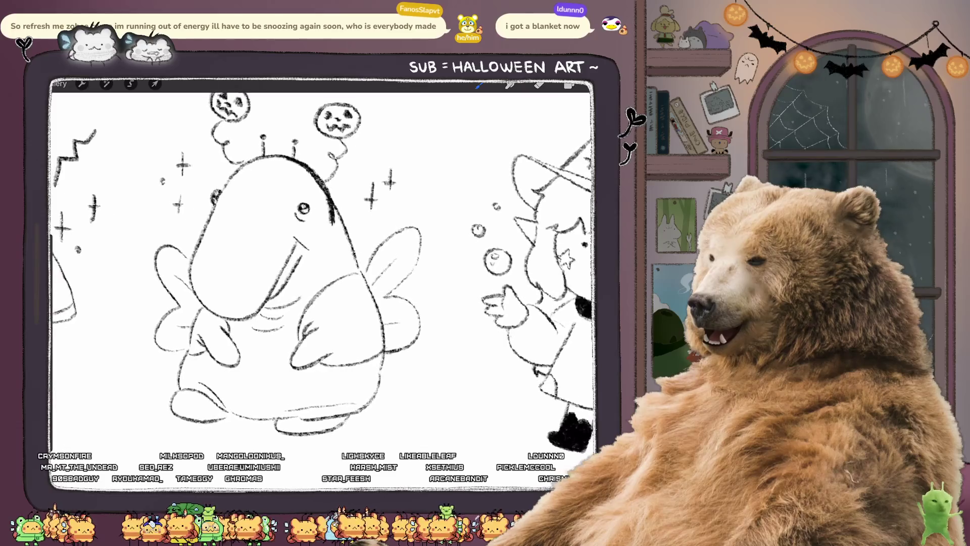
scroll(324, 283, "up", 5)
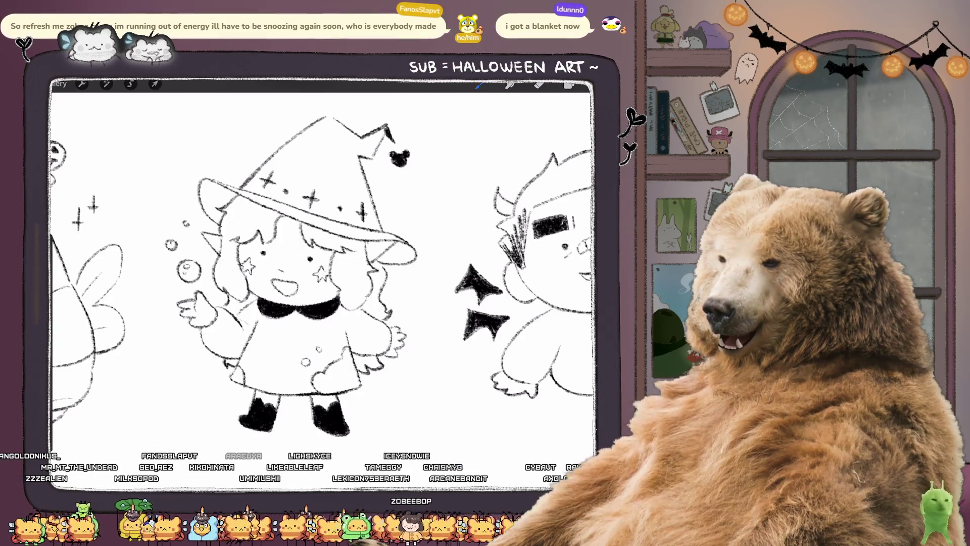
scroll(323, 283, "down", 3)
scroll(283, 283, "up", 3)
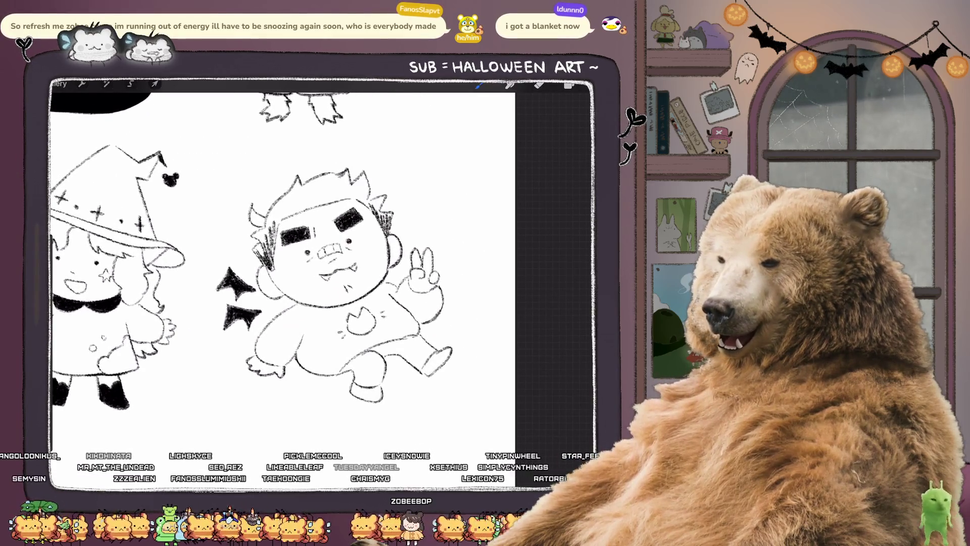
scroll(283, 283, "down", 5)
scroll(283, 283, "up", 5)
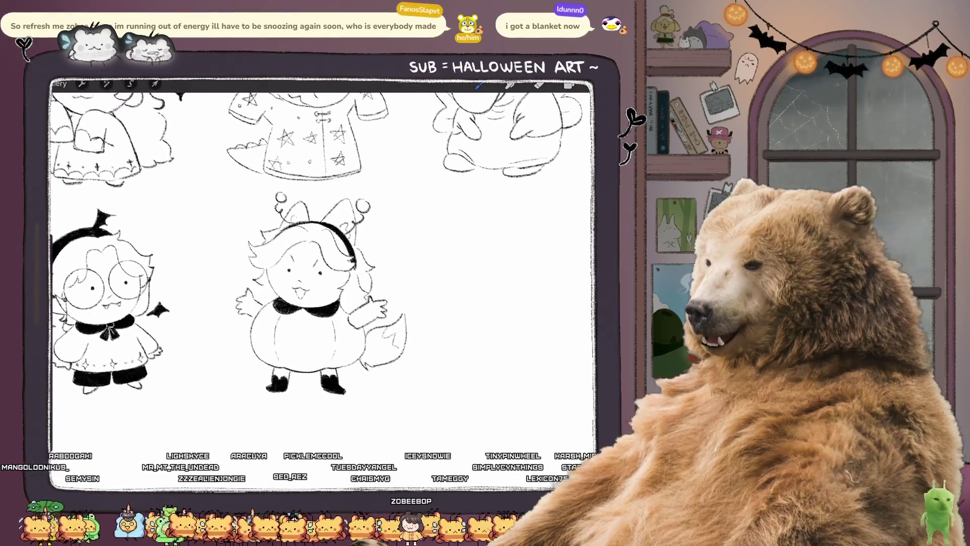
scroll(212, 293, "up", 3)
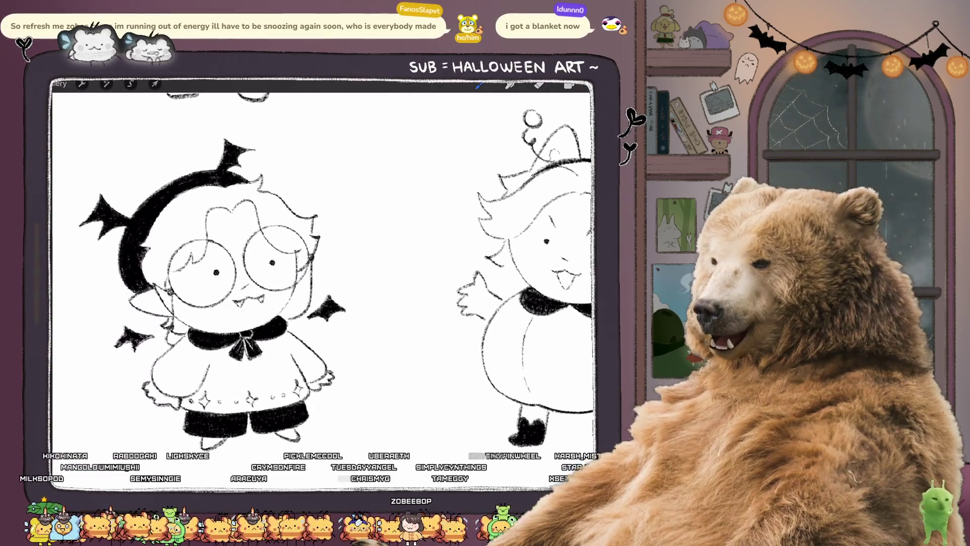
scroll(324, 283, "right", 5)
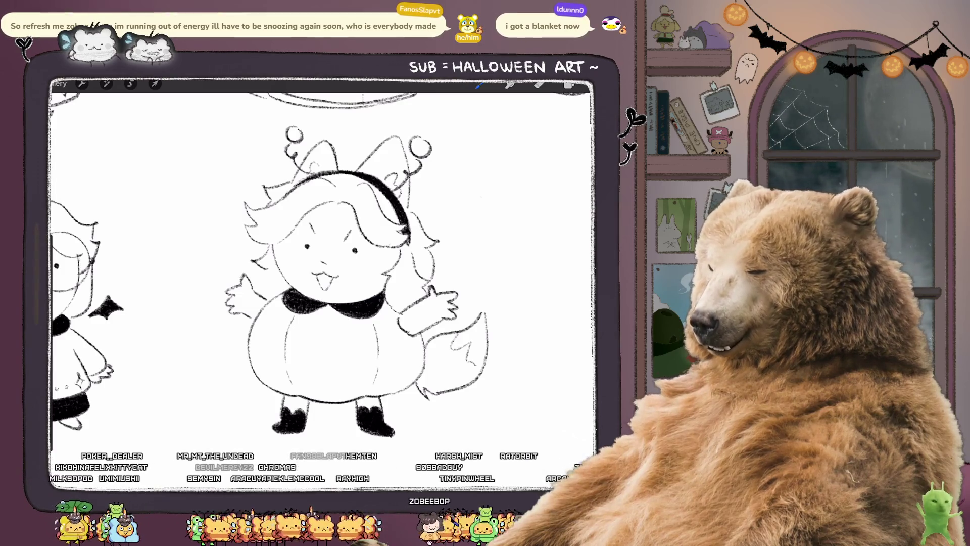
Step: Check the Brush Library, then add a new empty layer above the sketches
left_click(479, 84)
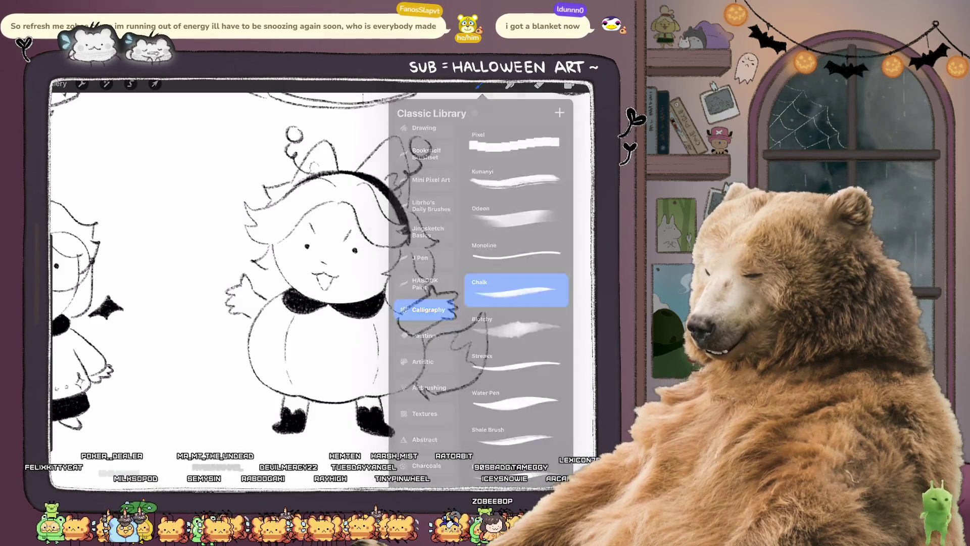
left_click(479, 85)
scroll(324, 262, "down", 3)
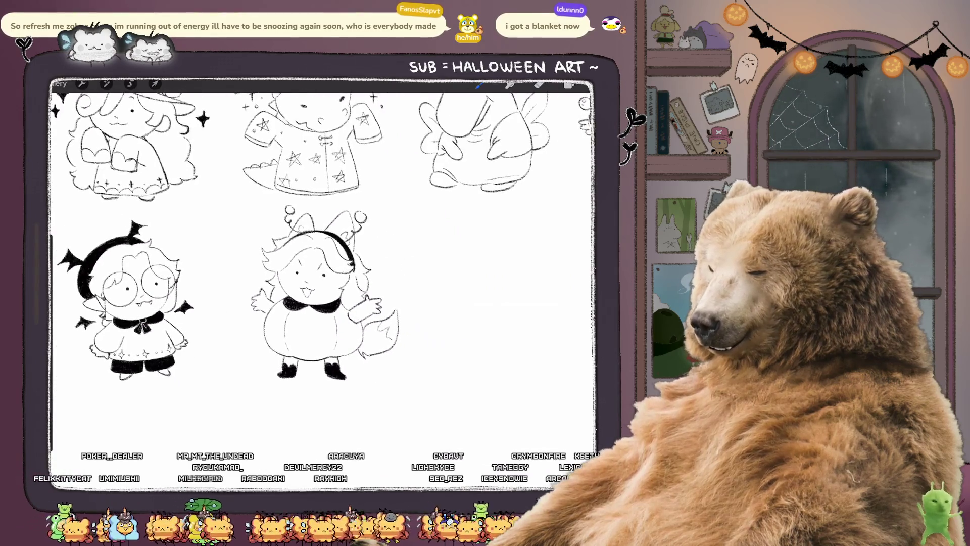
left_click(569, 85)
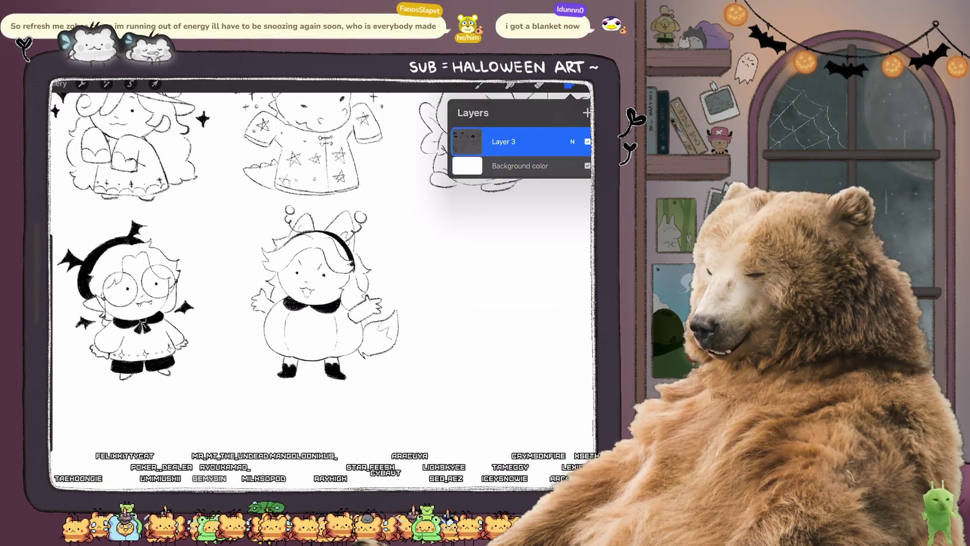
left_click(569, 84)
scroll(323, 263, "down", 5)
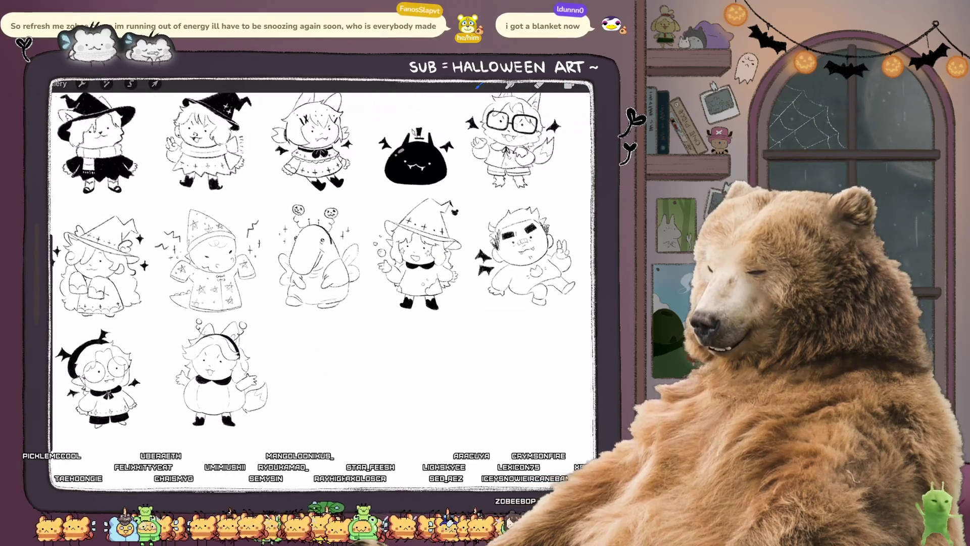
scroll(323, 262, "down", 1)
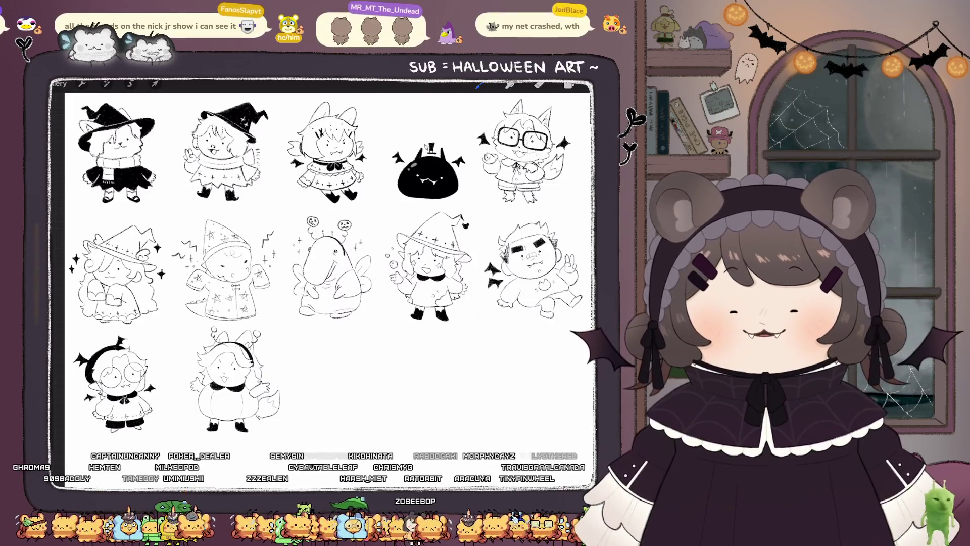
Step: Bring up Layer 2's options in the Layers panel
scroll(323, 354, "up", 5)
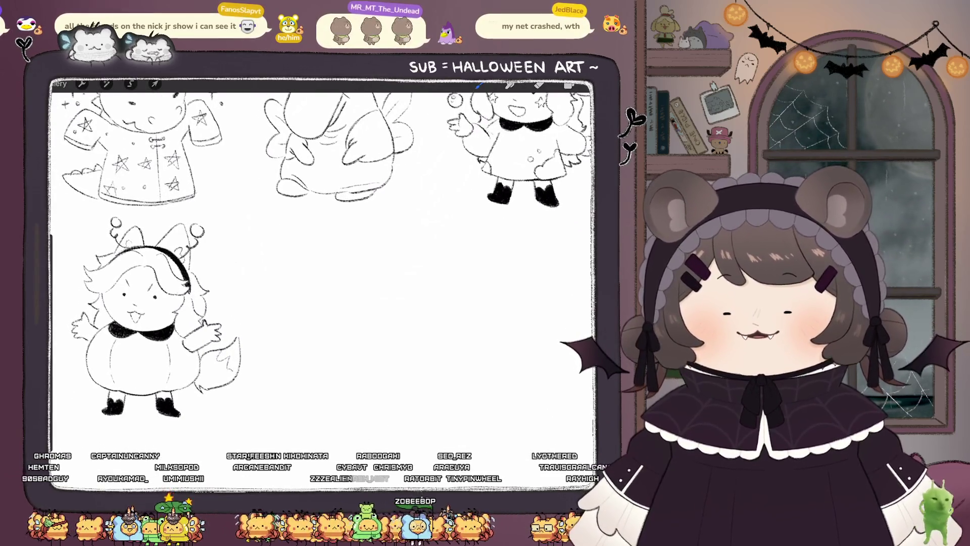
scroll(323, 283, "up", 1)
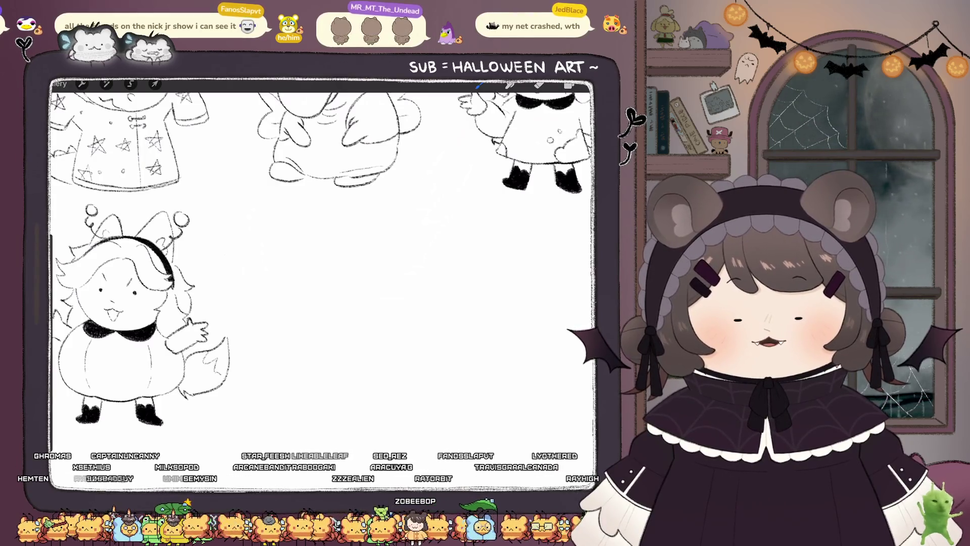
left_click(569, 85)
left_click(520, 140)
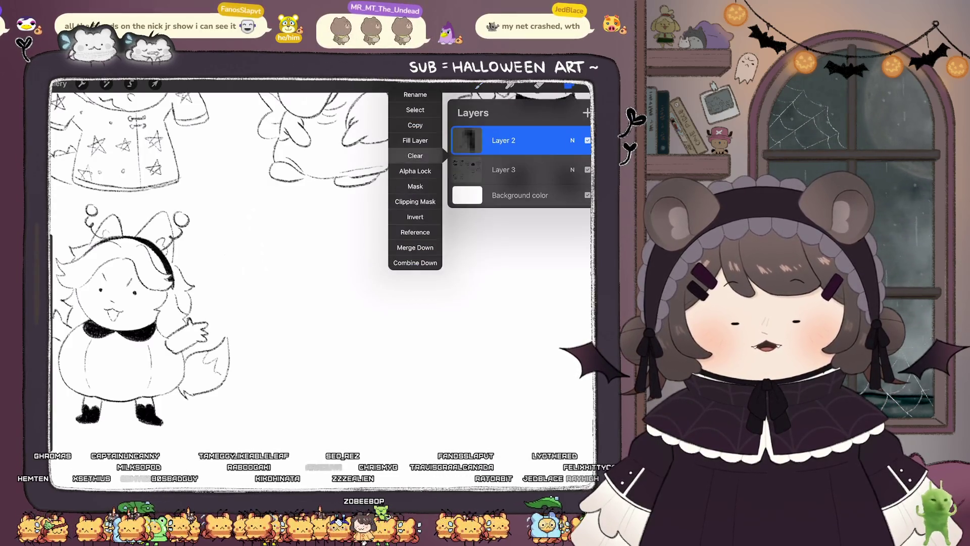
scroll(323, 263, "down", 5)
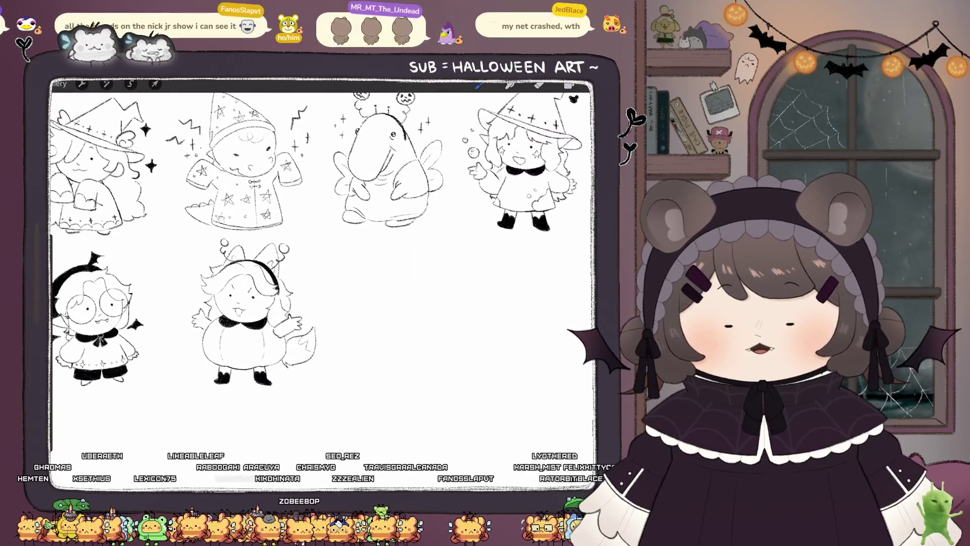
scroll(324, 283, "up", 5)
Step: Sketch the ghost cat's head top, left and right sides, and closed bottom edge
mouse_move(260, 302)
left_mouse_down()
mouse_move(298, 283)
mouse_move(376, 298)
left_mouse_up()
left_click_drag(257, 312, 259, 334)
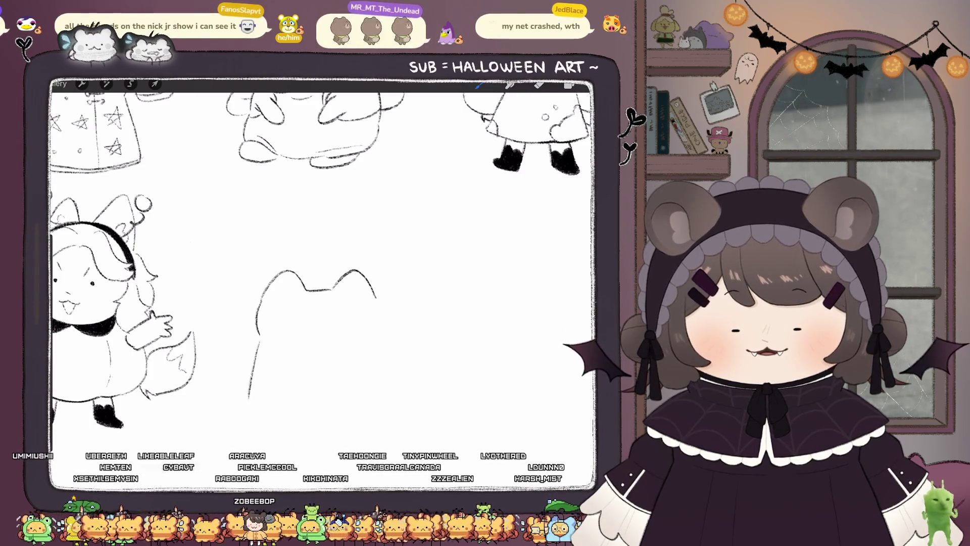
key("ctrl+z")
key("ctrl+z")
mouse_move(261, 302)
left_mouse_down()
mouse_move(257, 348)
mouse_move(277, 415)
left_mouse_up()
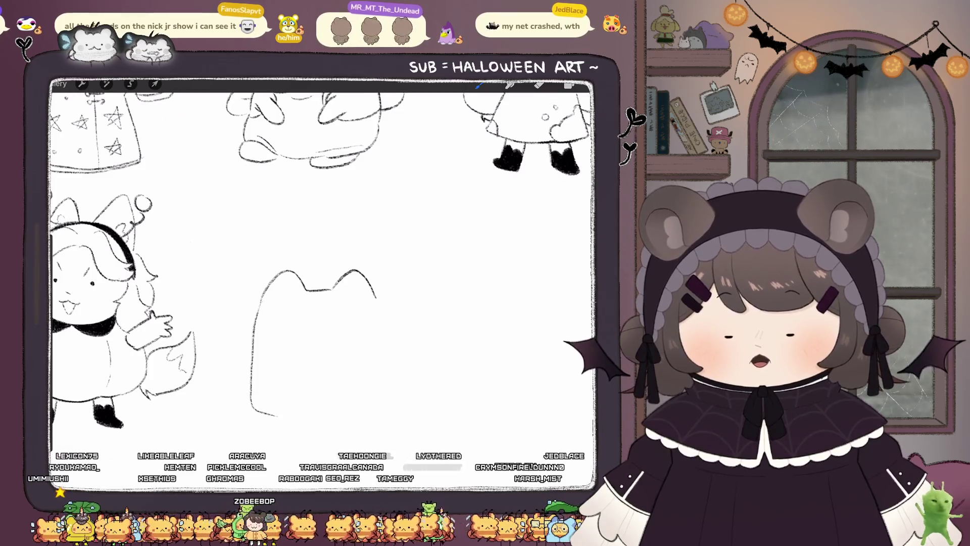
left_click_drag(377, 298, 386, 408)
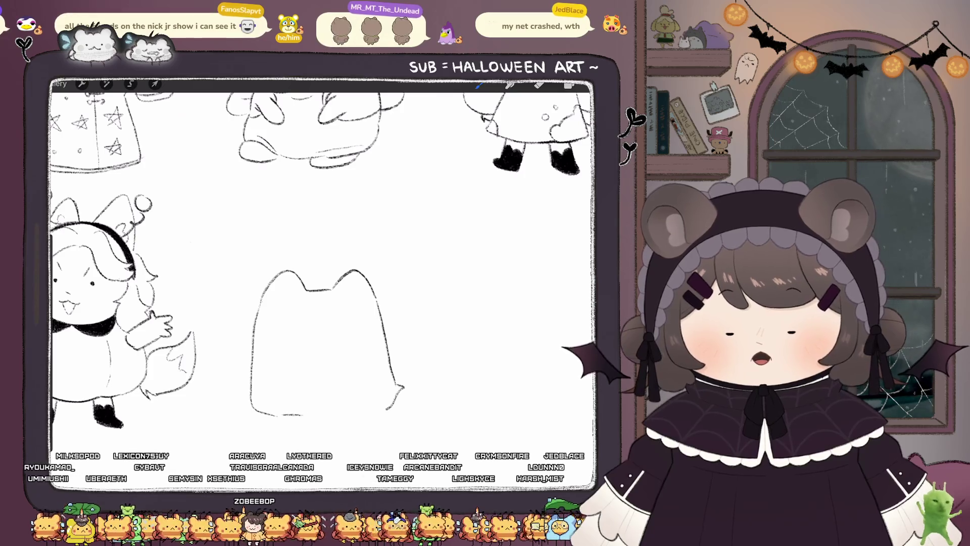
left_click_drag(300, 414, 360, 414)
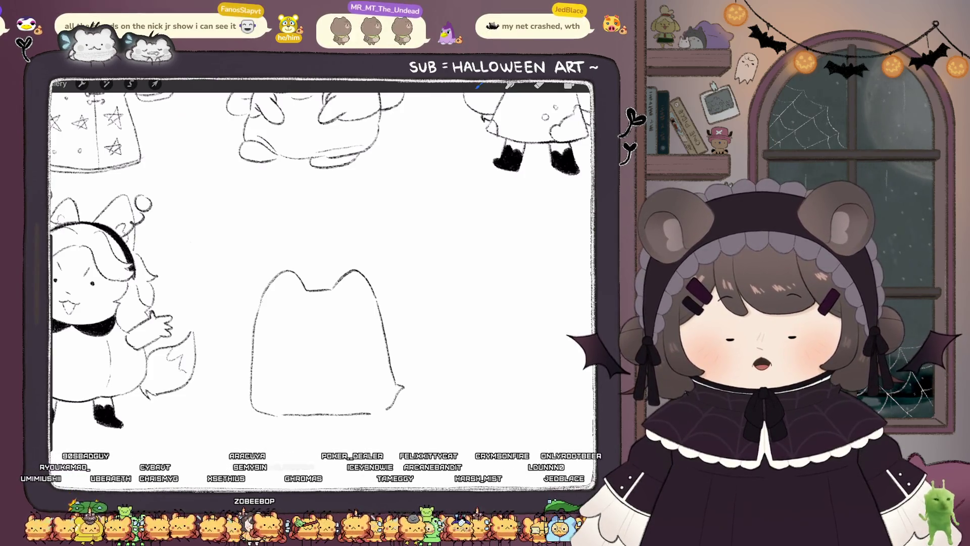
Step: Draw two round eyes, a pupil in the left eye, and a small mouth
left_click(288, 310)
mouse_move(331, 320)
left_mouse_down()
mouse_move(349, 310)
mouse_move(360, 326)
left_mouse_up()
left_click_drag(294, 319, 338, 320)
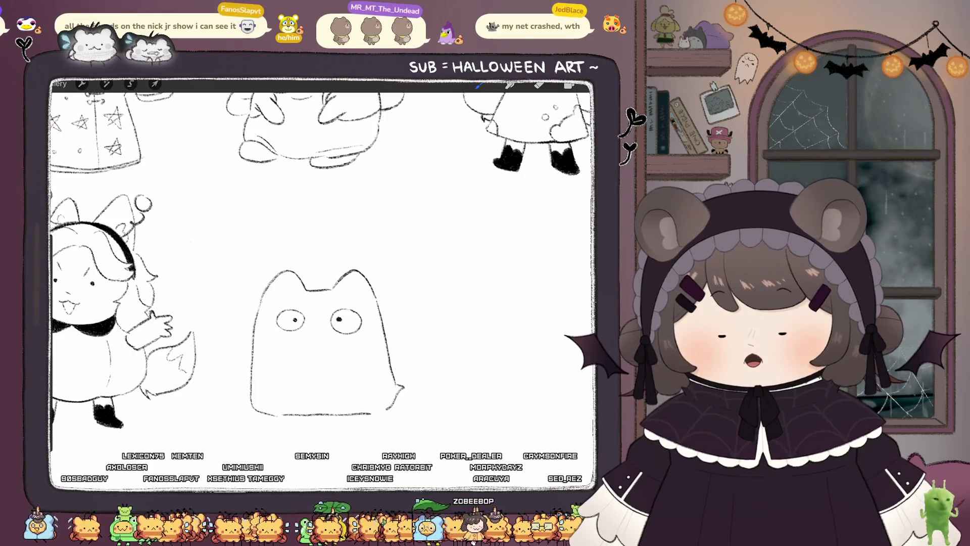
mouse_move(303, 336)
left_mouse_down()
mouse_move(317, 333)
mouse_move(311, 354)
left_mouse_up()
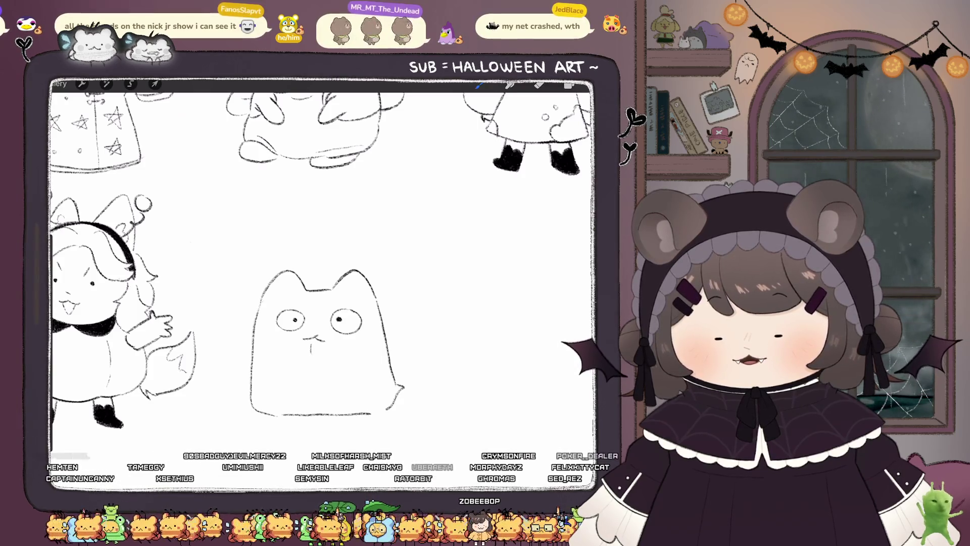
scroll(324, 343, "up", 3)
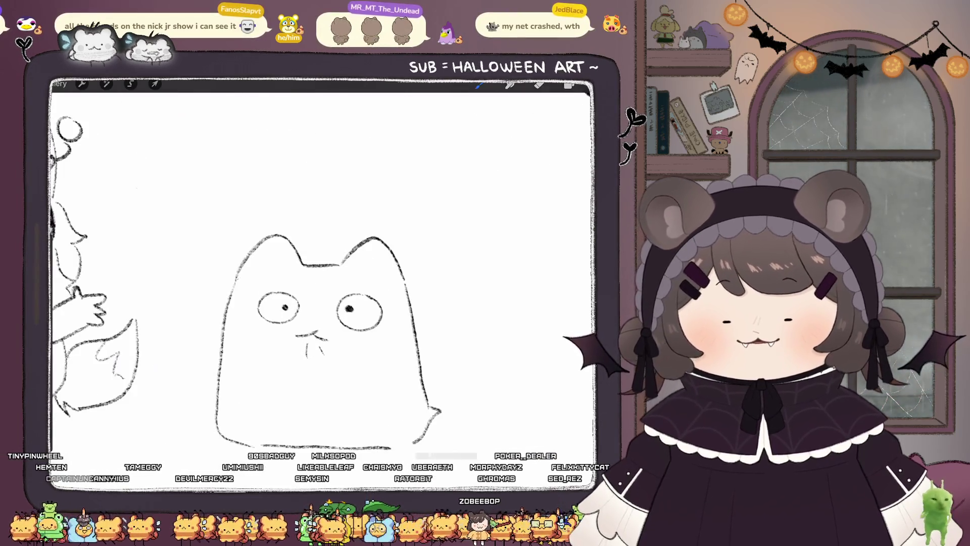
scroll(324, 273, "up", 3)
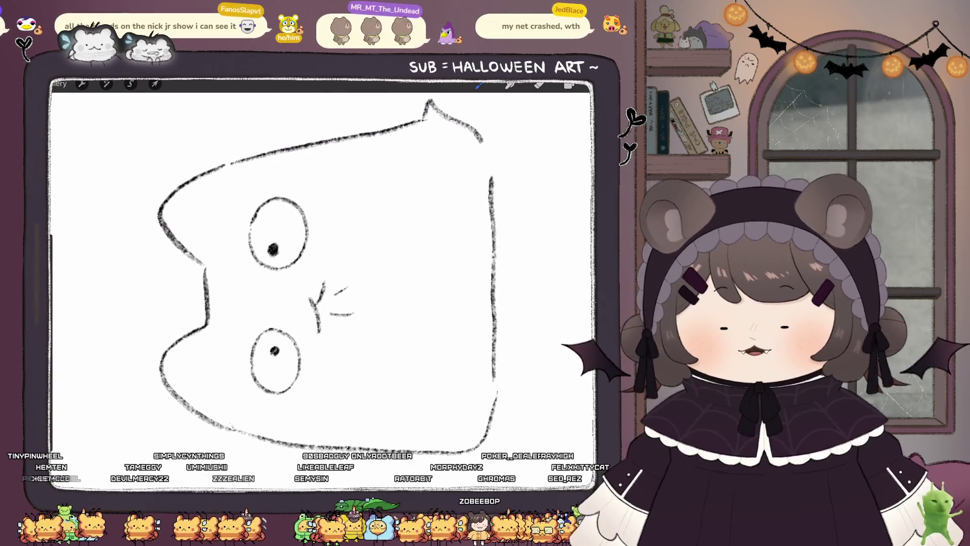
left_click_drag(292, 352, 294, 367)
mouse_move(280, 332)
left_mouse_down()
mouse_move(255, 379)
mouse_move(290, 392)
mouse_move(263, 389)
mouse_move(283, 384)
left_mouse_up()
left_click_drag(290, 349, 295, 384)
mouse_move(275, 331)
left_mouse_down()
mouse_move(298, 348)
mouse_move(255, 346)
left_mouse_up()
mouse_move(285, 204)
left_mouse_down()
mouse_move(259, 225)
mouse_move(275, 252)
mouse_move(253, 228)
left_mouse_up()
mouse_move(255, 222)
left_mouse_down()
mouse_move(253, 255)
mouse_move(278, 265)
mouse_move(295, 257)
mouse_move(302, 208)
mouse_move(298, 241)
left_mouse_up()
mouse_move(266, 201)
left_mouse_down()
mouse_move(266, 263)
mouse_move(286, 265)
left_mouse_up()
left_click_drag(295, 207, 296, 257)
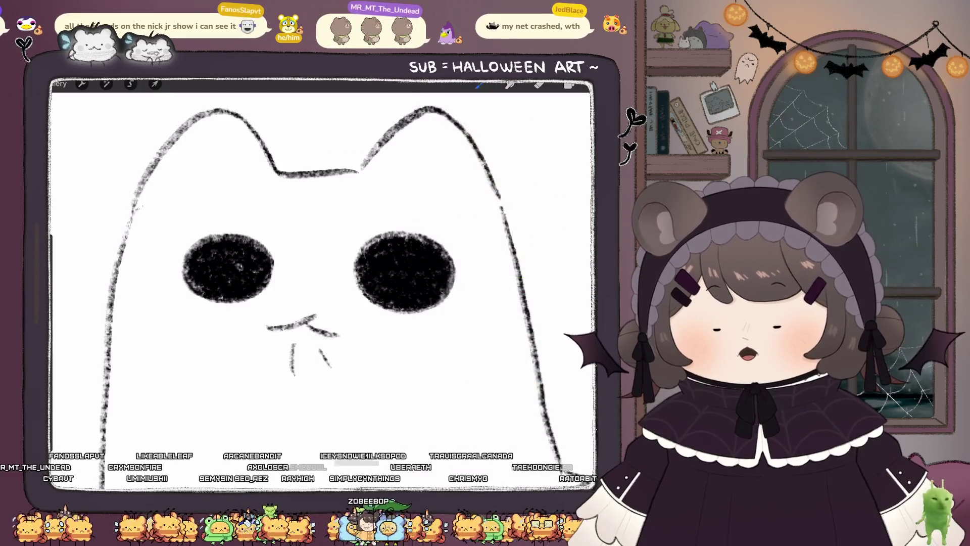
left_click(239, 268)
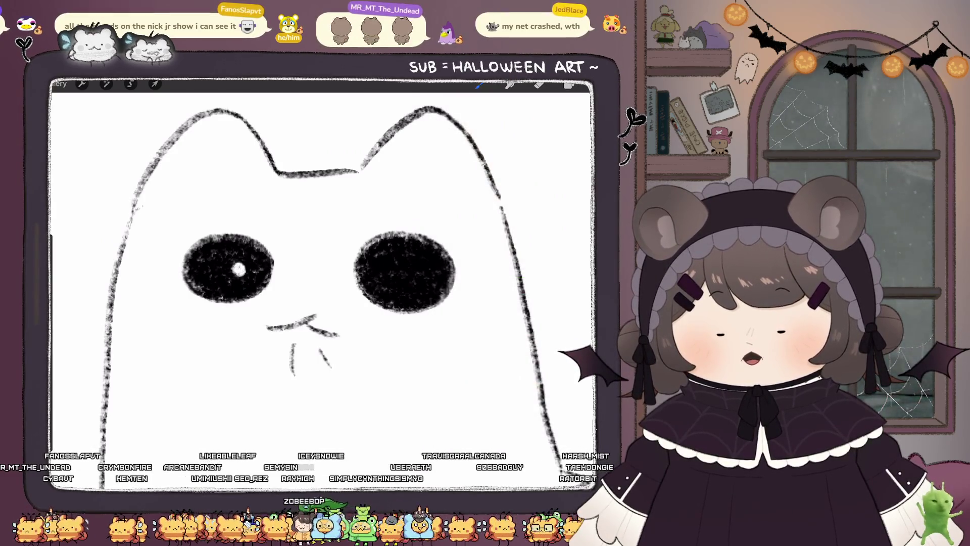
left_click(391, 275)
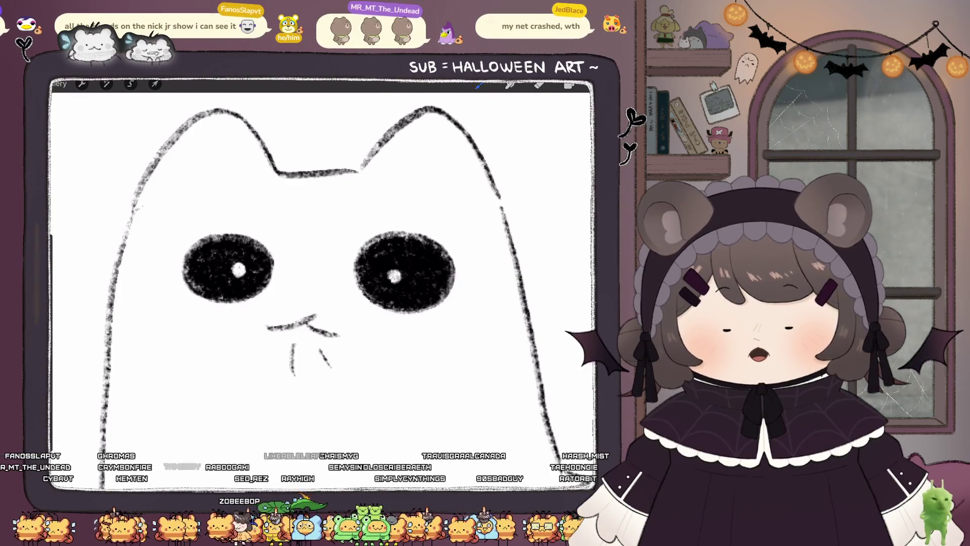
left_click(395, 277)
scroll(323, 283, "down", 5)
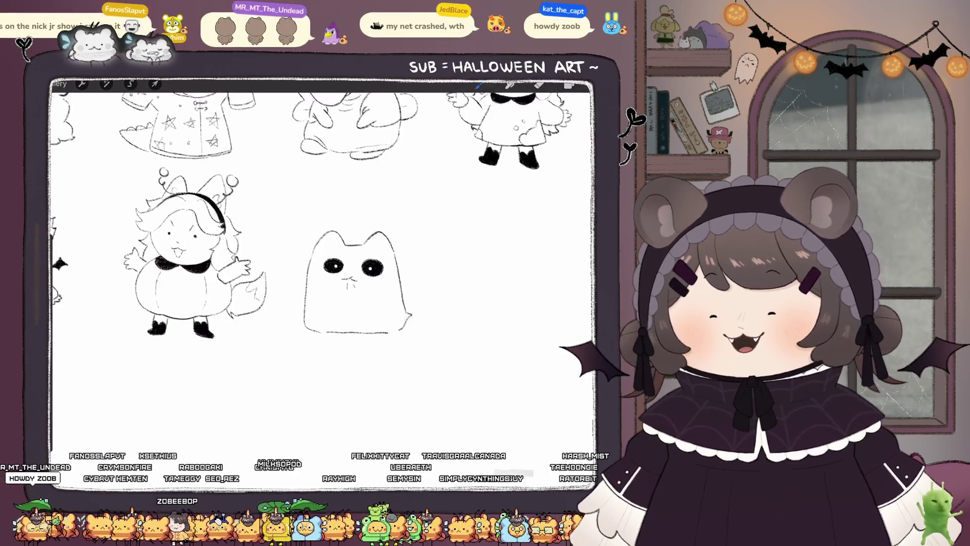
scroll(354, 280, "up", 5)
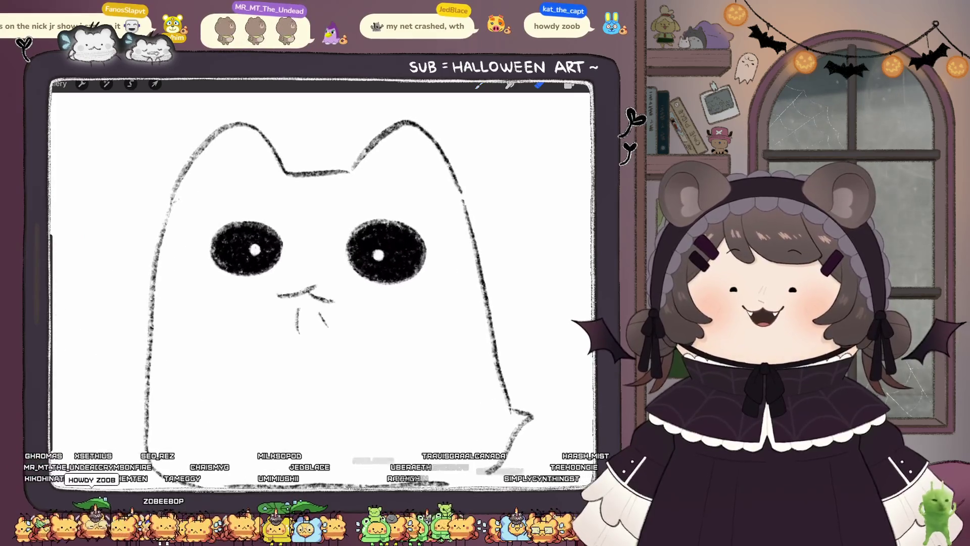
left_click(539, 84)
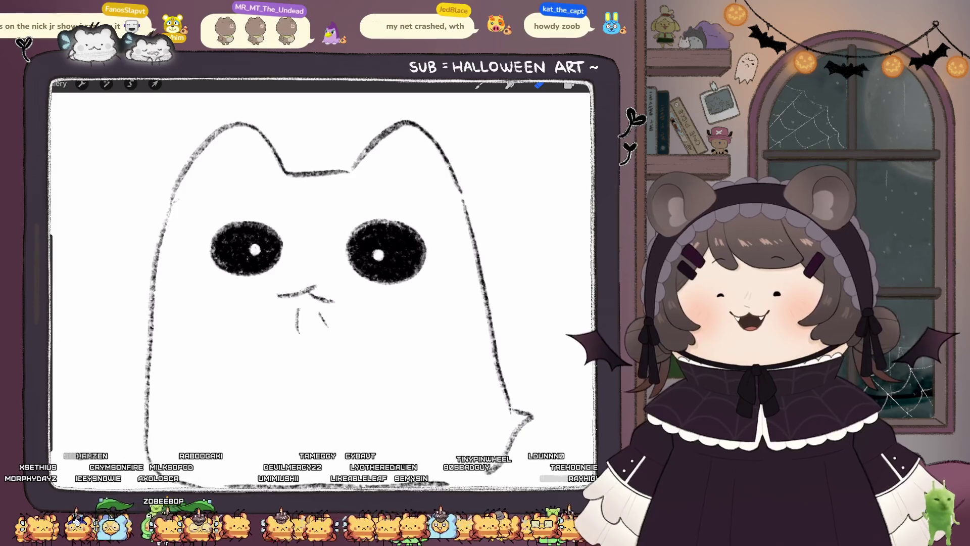
key("ctrl+z")
key("ctrl+z")
key("ctrl+z")
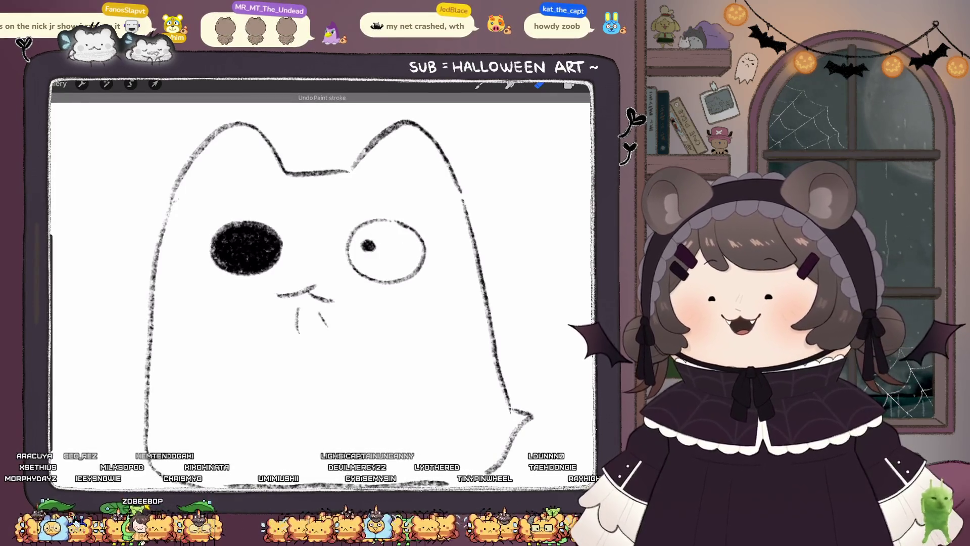
key("ctrl+z")
key("ctrl+z")
key("ctrl+z")
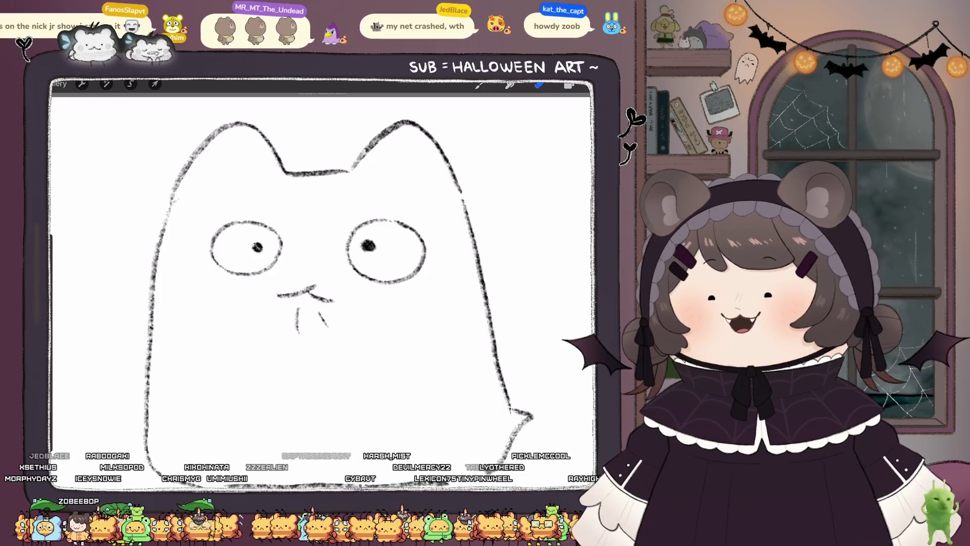
scroll(323, 283, "up", 2)
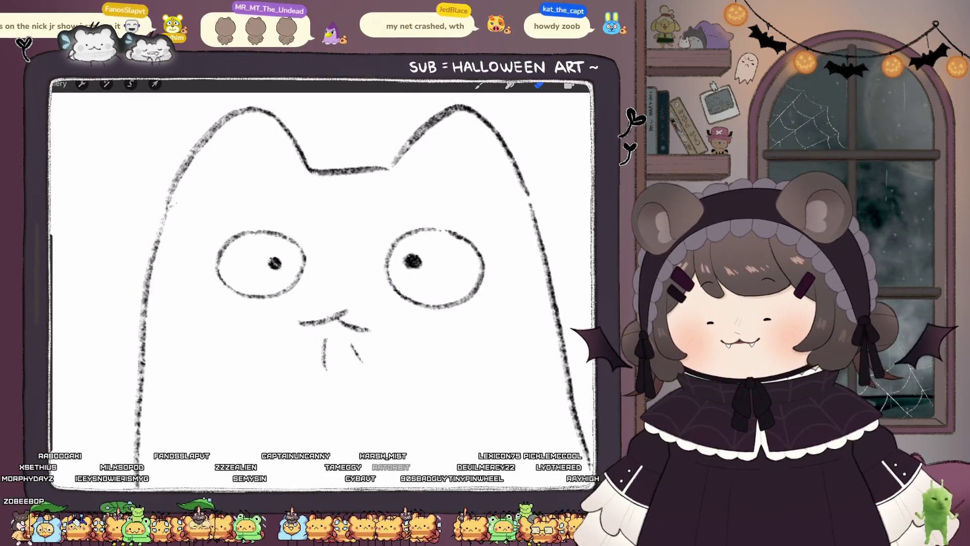
scroll(323, 283, "up", 2)
key("l")
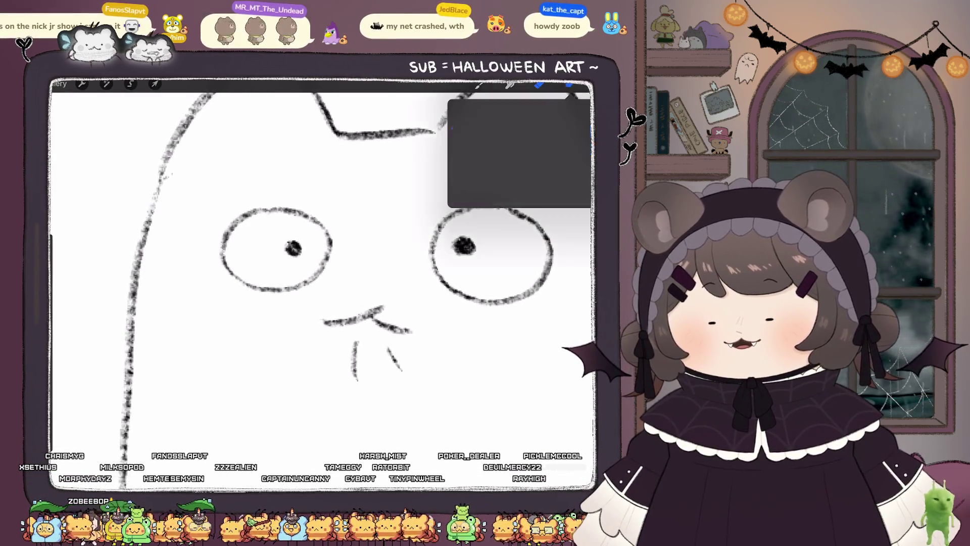
key("c")
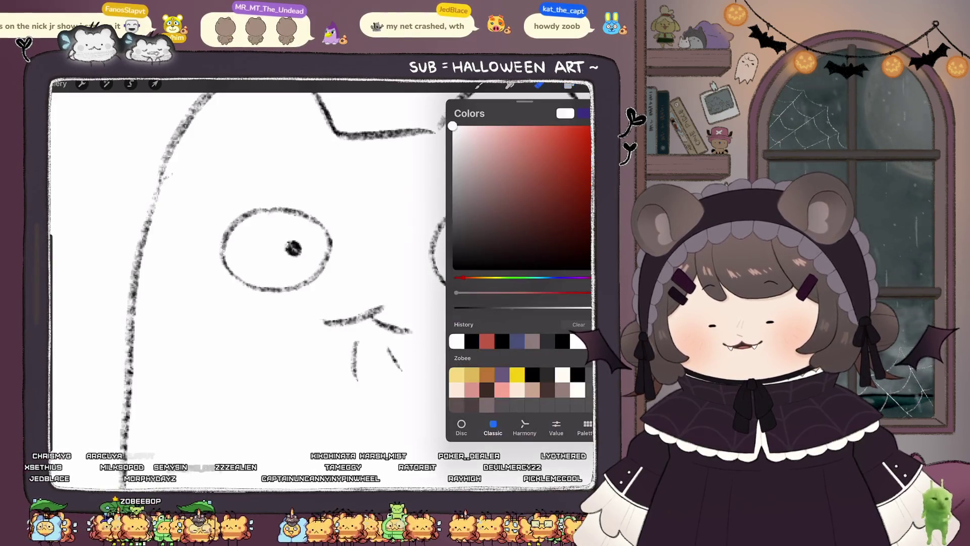
key("b")
left_click(513, 244)
left_click_drag(323, 283, 374, 238)
mouse_move(323, 264)
left_mouse_down()
mouse_move(286, 295)
mouse_move(306, 362)
mouse_move(330, 373)
mouse_move(346, 272)
mouse_move(316, 260)
left_mouse_up()
left_click_drag(569, 85, 318, 316)
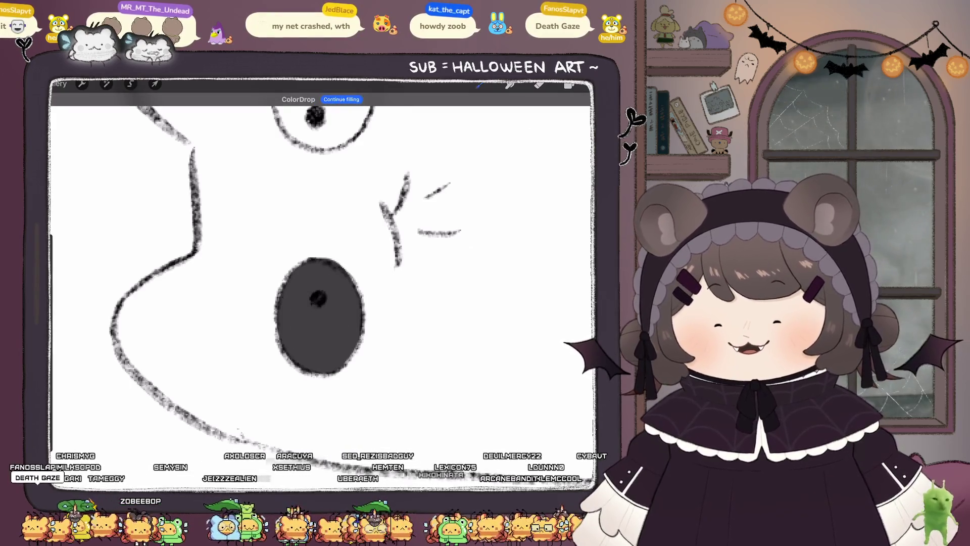
scroll(323, 283, "up", 3)
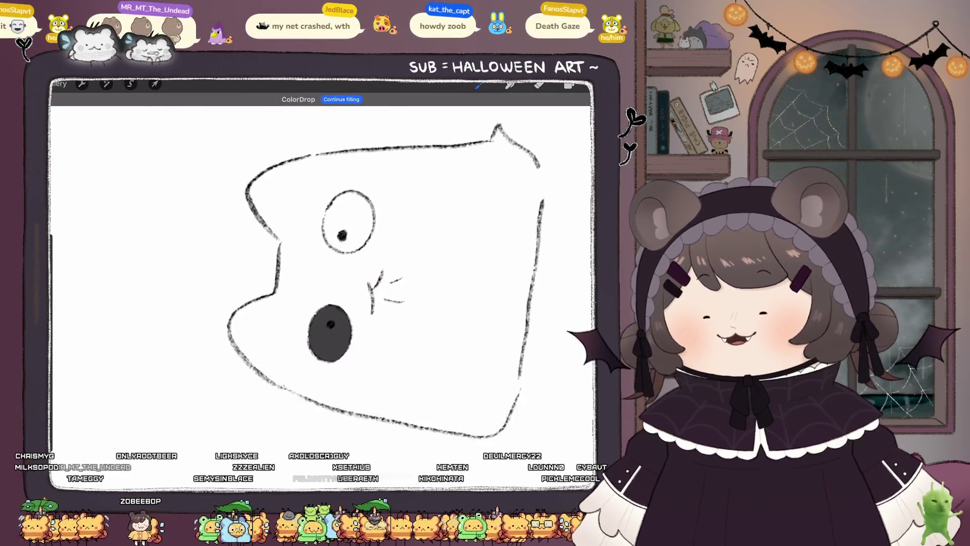
mouse_move(319, 217)
left_mouse_down()
mouse_move(285, 257)
mouse_move(308, 313)
mouse_move(343, 306)
mouse_move(360, 228)
left_mouse_up()
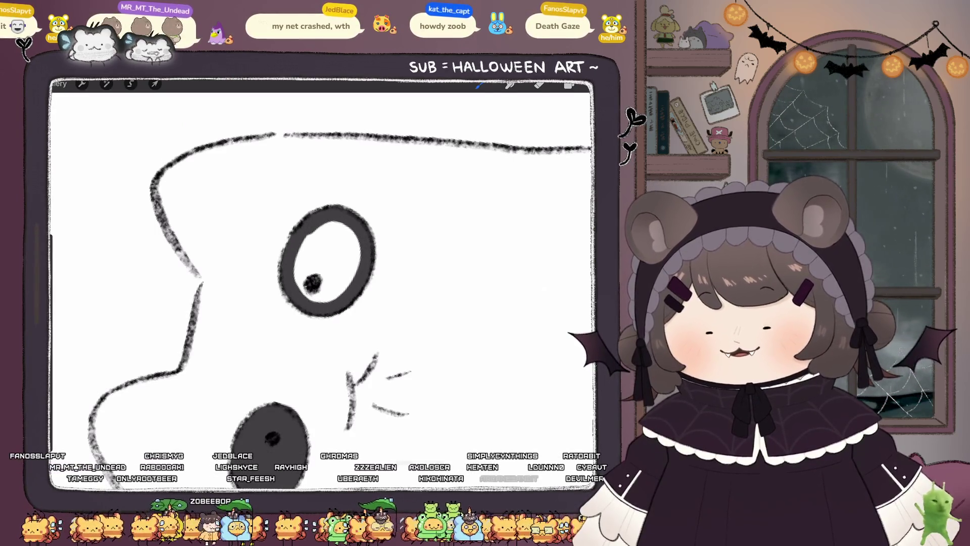
left_click_drag(570, 85, 328, 261)
scroll(323, 283, "down", 5)
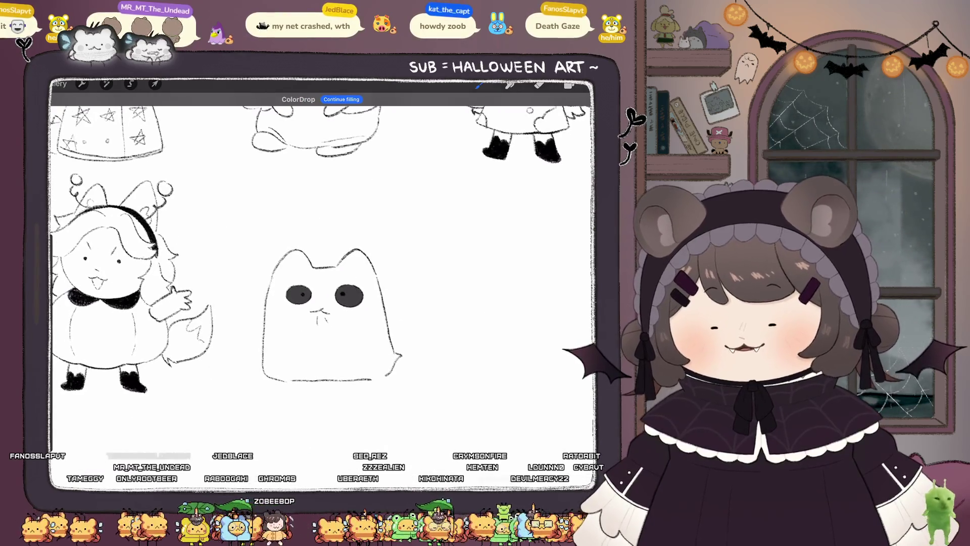
scroll(324, 304, "up", 5)
key("ctrl+z")
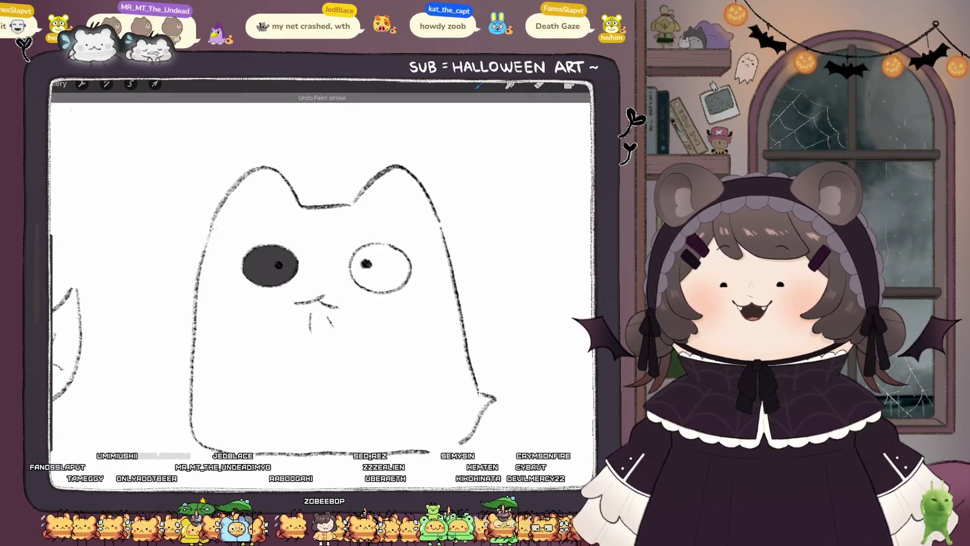
key("ctrl+z")
key("ctrl+z")
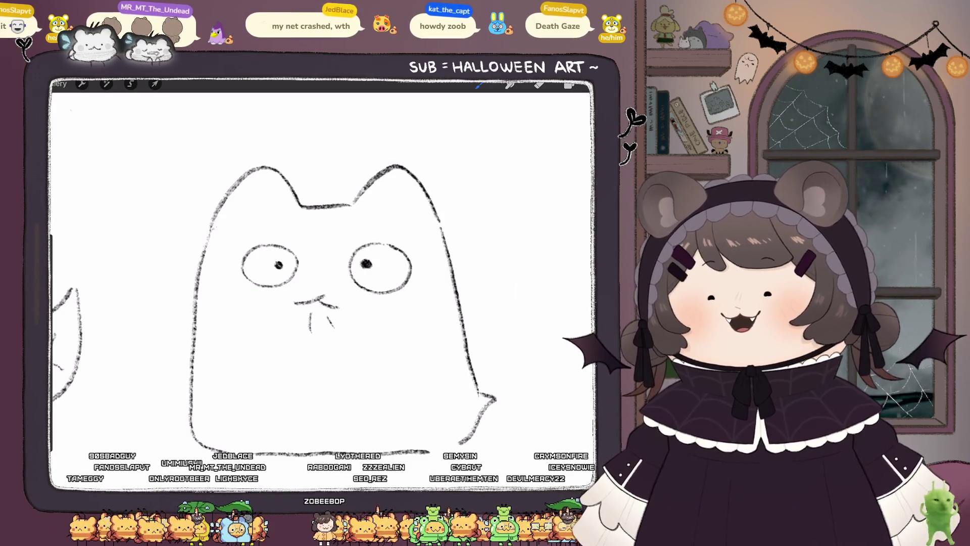
left_click(569, 84)
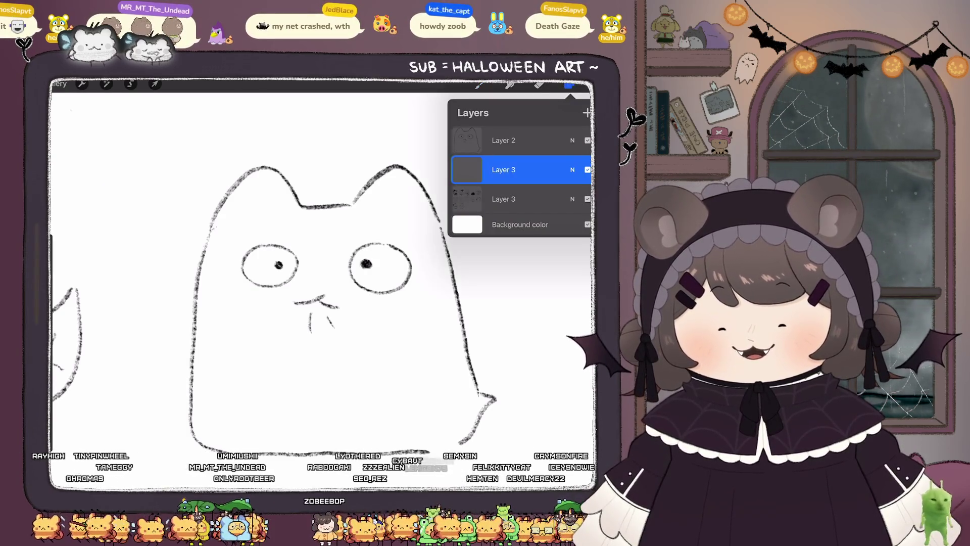
Step: Delete the unwanted layer from the Layers panel
left_click(539, 85)
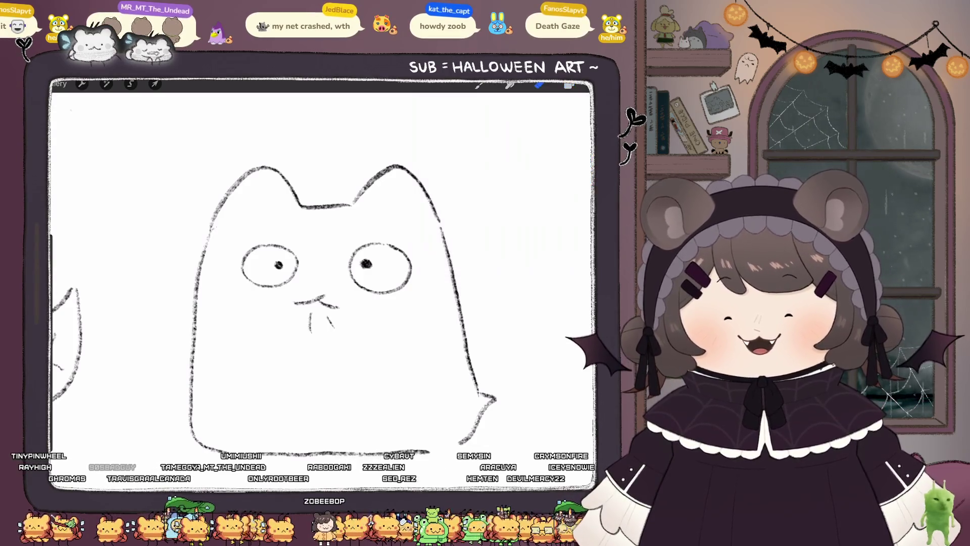
left_click(569, 85)
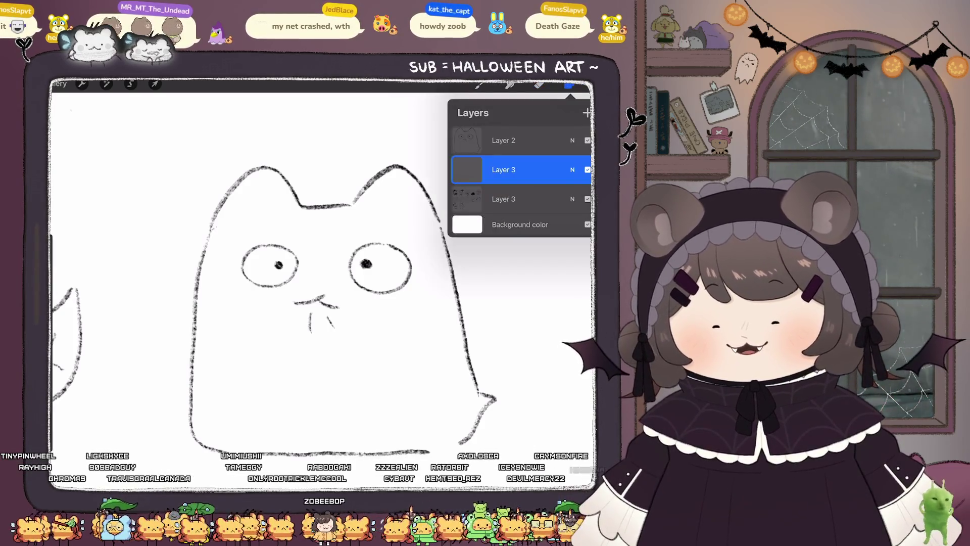
left_click(505, 141)
left_click_drag(556, 170, 480, 170)
left_click(581, 170)
Step: Using the Chalk brush as eraser, remove the circles around both eyes
left_click(569, 84)
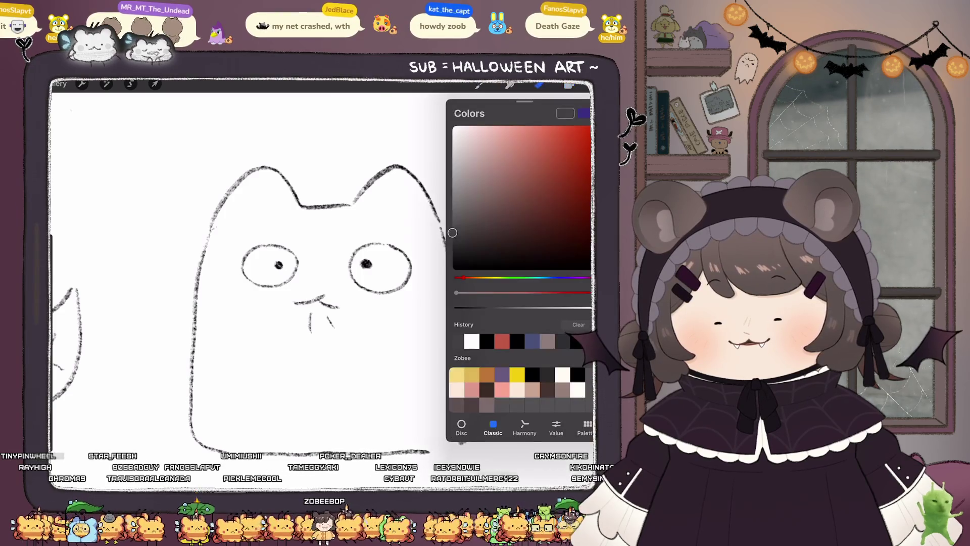
left_click(479, 85)
left_click(515, 290)
left_click(539, 85)
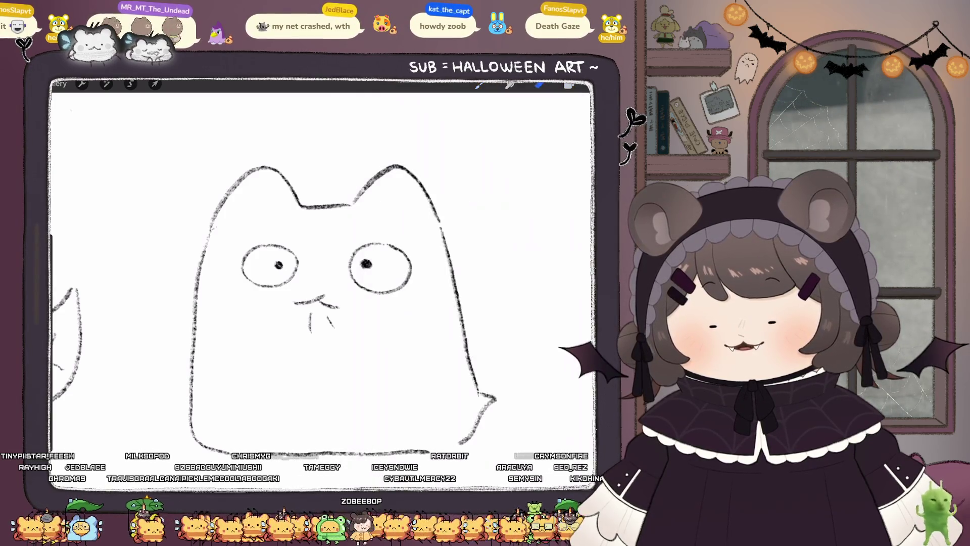
left_click_drag(243, 259, 294, 273)
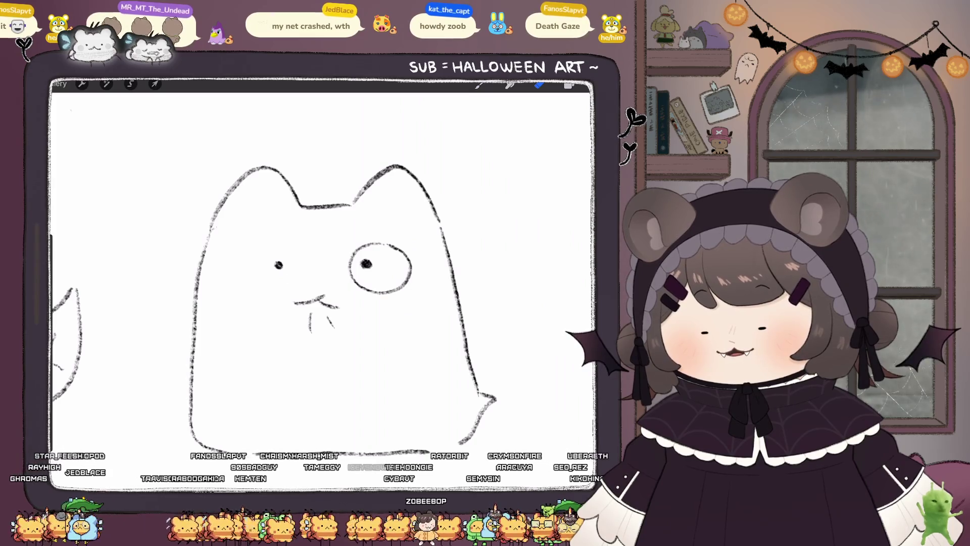
left_click_drag(354, 275, 409, 283)
left_click_drag(376, 244, 410, 266)
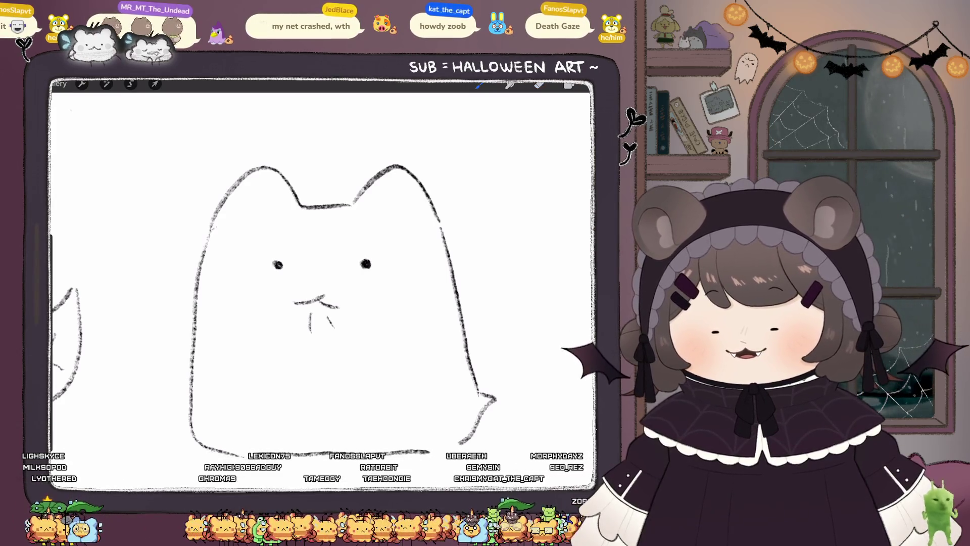
Step: Draw two whiskers on the left of the face and one on the right
left_click_drag(168, 263, 186, 269)
left_click_drag(169, 281, 182, 279)
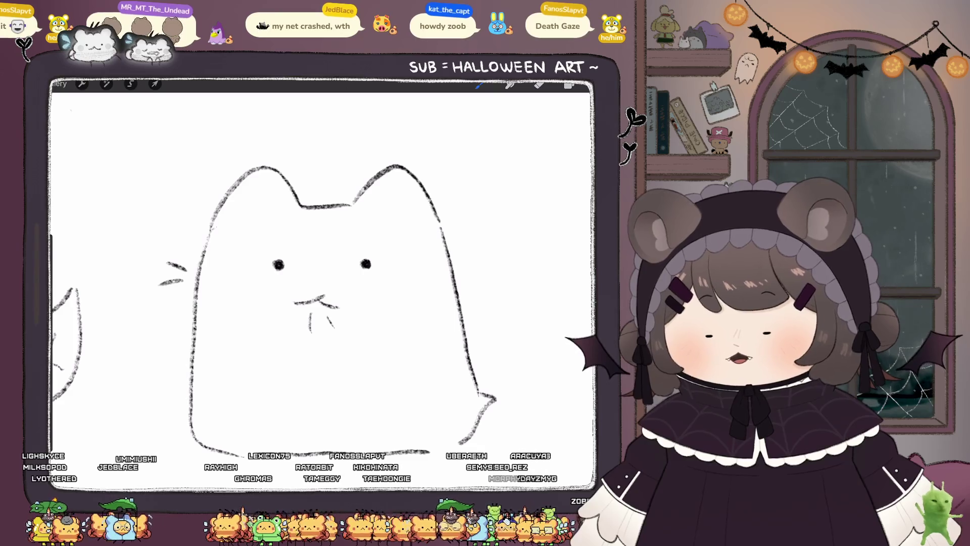
left_click_drag(458, 258, 472, 250)
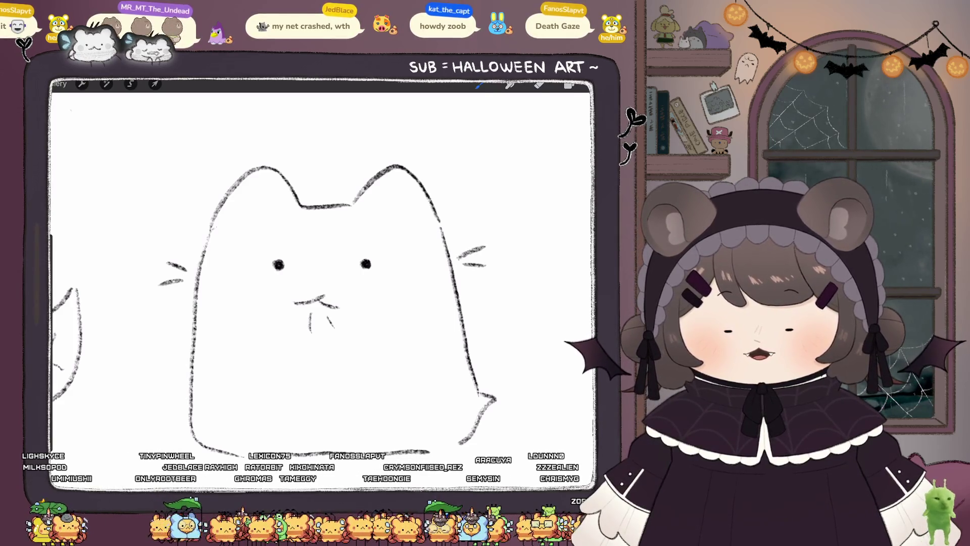
scroll(321, 283, "down", 3)
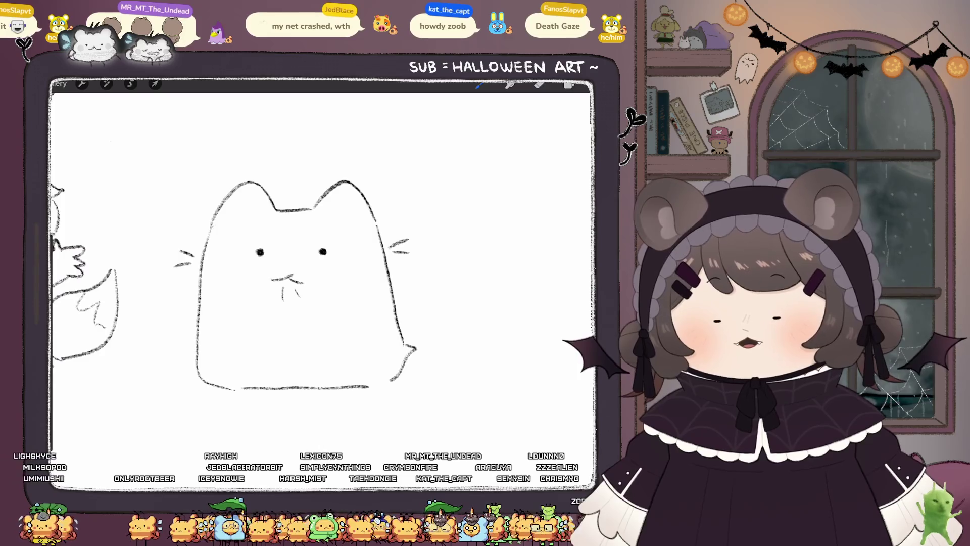
Step: Draw a long wavy tail at the cat's lower right, discarding the feet strokes
left_click_drag(414, 348, 438, 320)
key("ctrl+z")
mouse_move(410, 350)
left_mouse_down()
mouse_move(428, 345)
mouse_move(468, 292)
mouse_move(438, 366)
left_mouse_up()
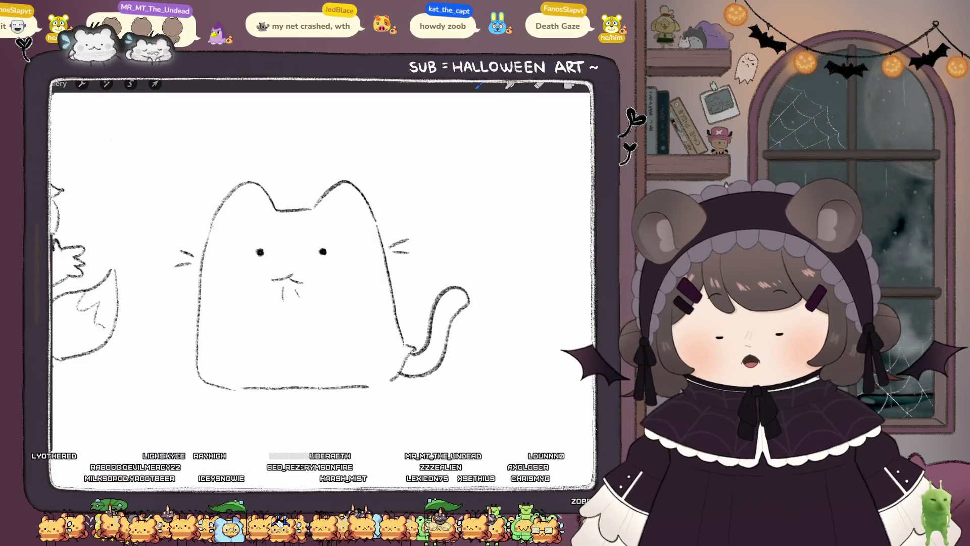
key("ctrl+z")
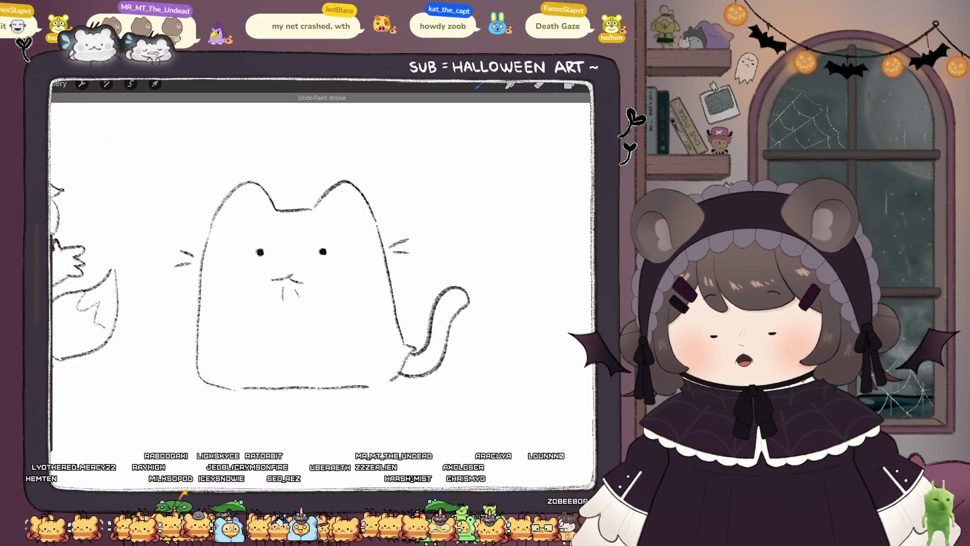
left_click_drag(262, 389, 316, 386)
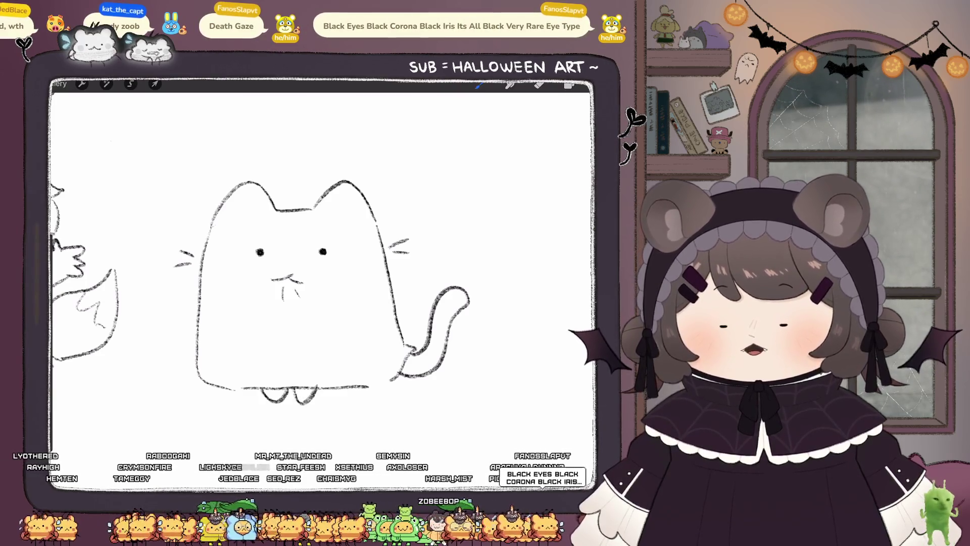
key("ctrl+z")
key("ctrl+z")
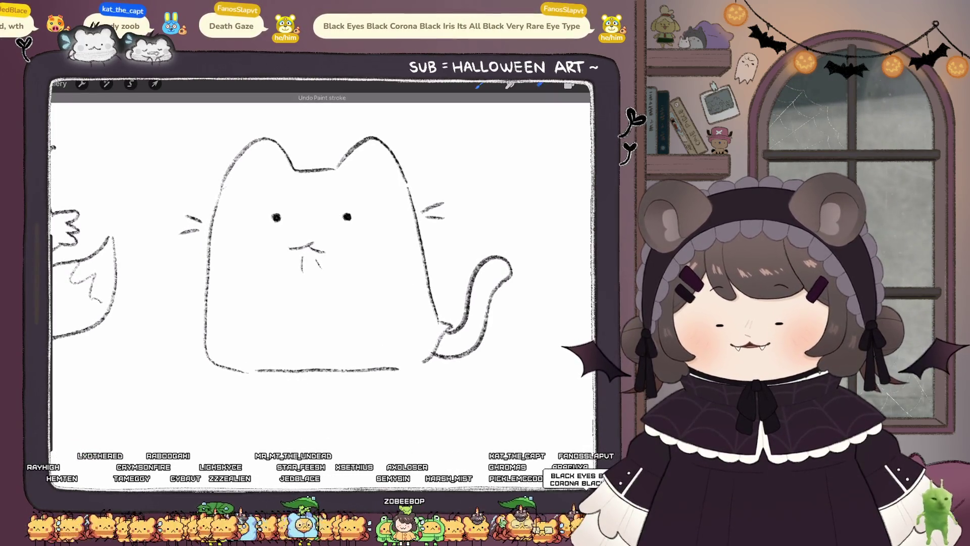
Step: Replace the bottom outline with a wavy ghost hem and add fold lines
left_click_drag(255, 371, 353, 371)
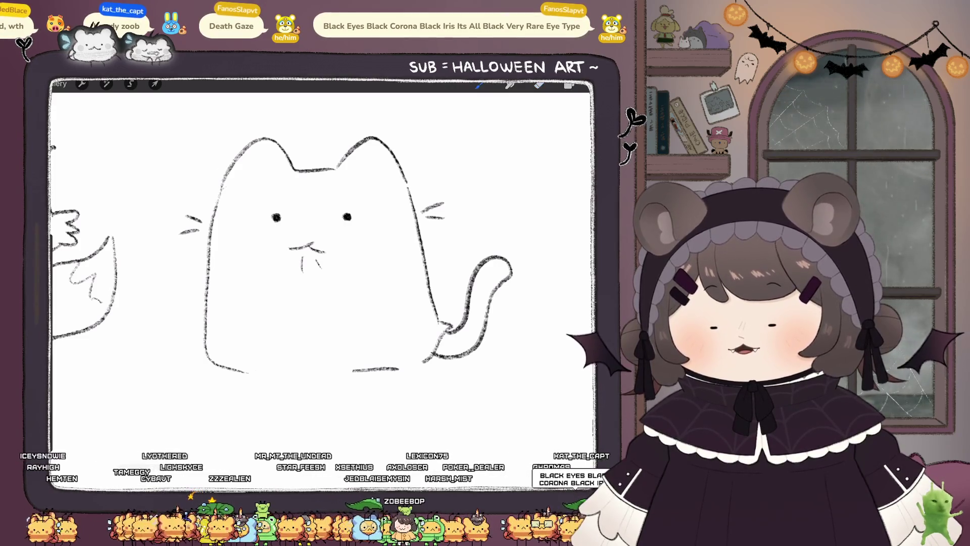
left_click_drag(256, 373, 354, 371)
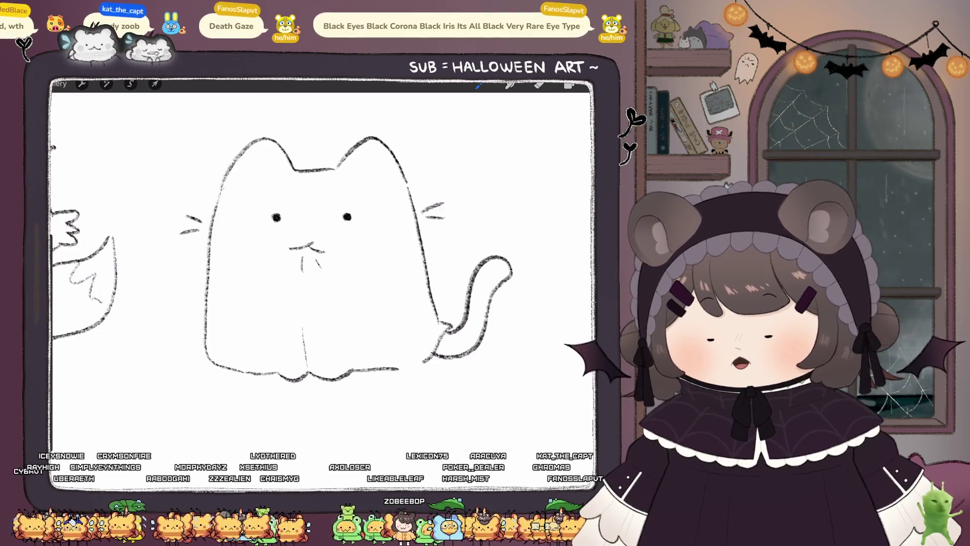
key("ctrl+z")
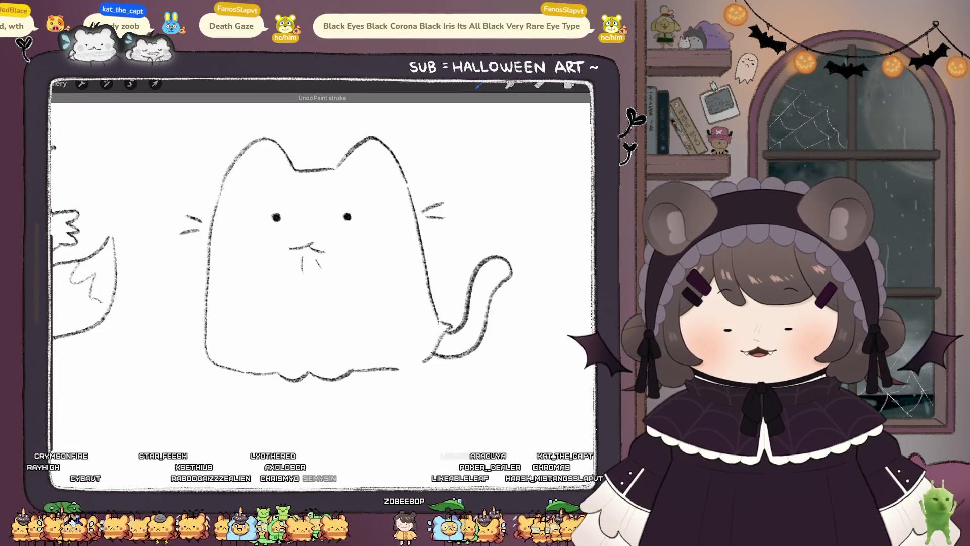
mouse_move(295, 340)
left_mouse_down()
mouse_move(304, 365)
mouse_move(306, 353)
left_mouse_up()
scroll(303, 243, "up", 2)
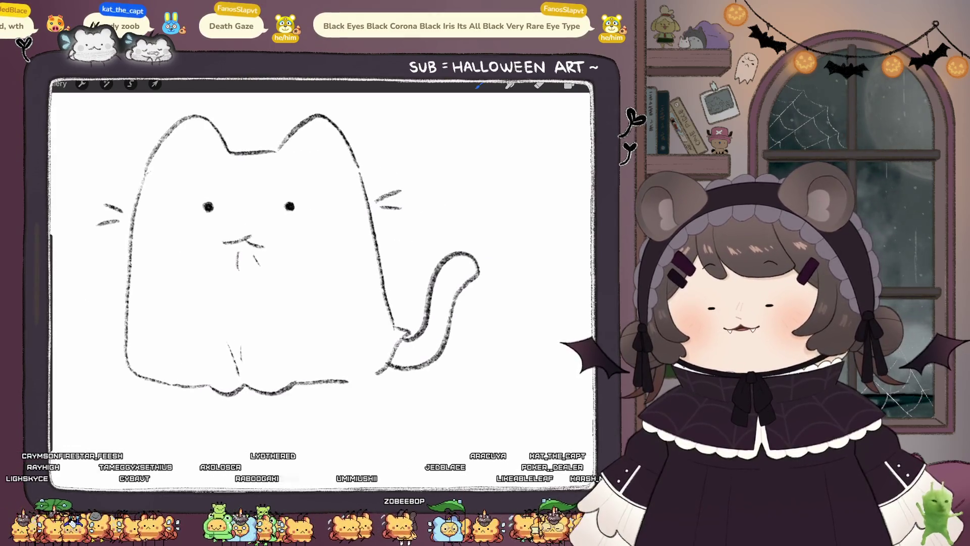
scroll(324, 283, "up", 1)
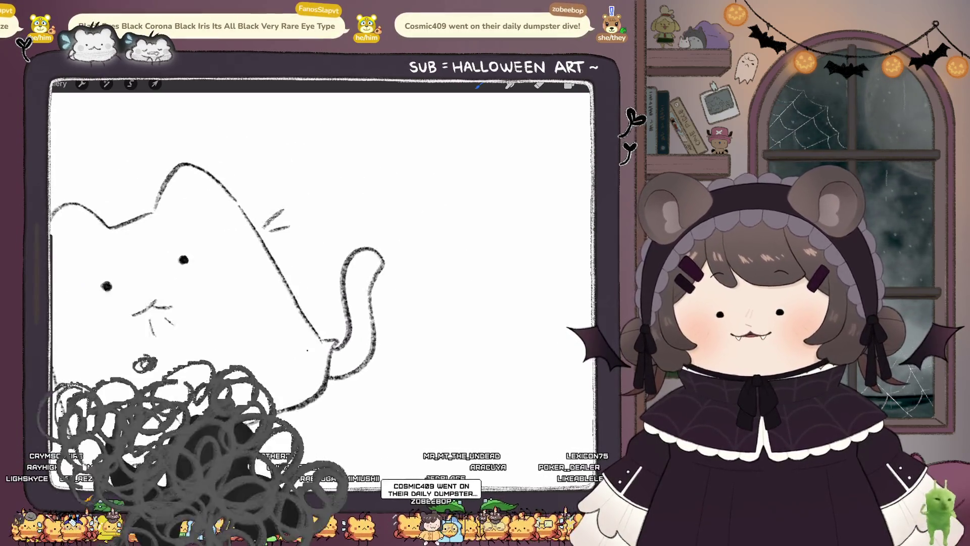
Step: Darken and thicken the tail's left edge in black
scroll(324, 283, "down", 1)
key("e")
left_click_drag(115, 371, 122, 375)
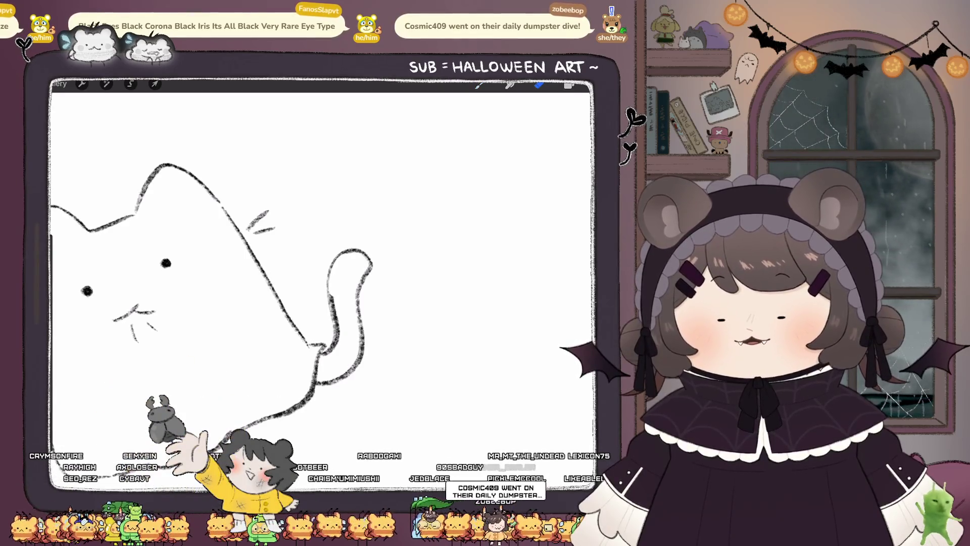
key("b")
key("ctrl+z")
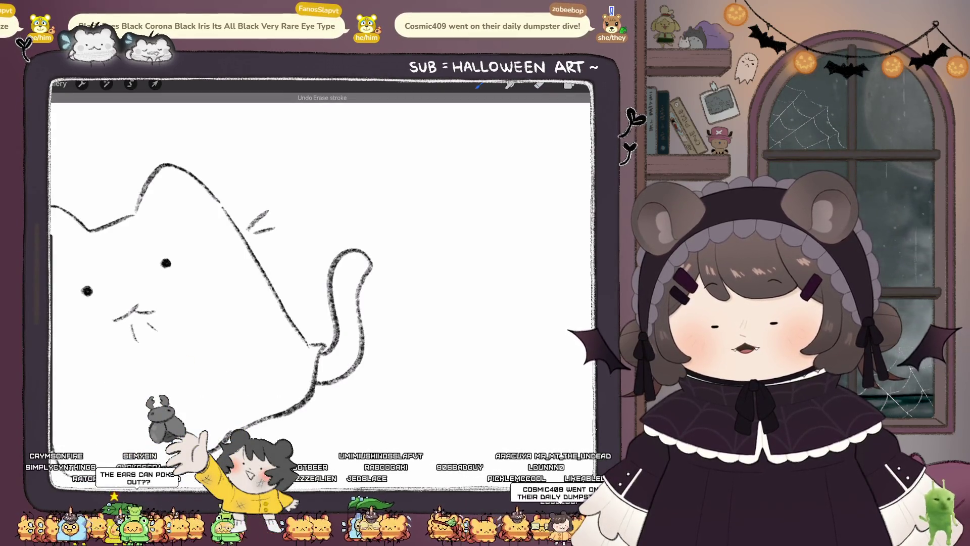
left_click_drag(349, 253, 338, 334)
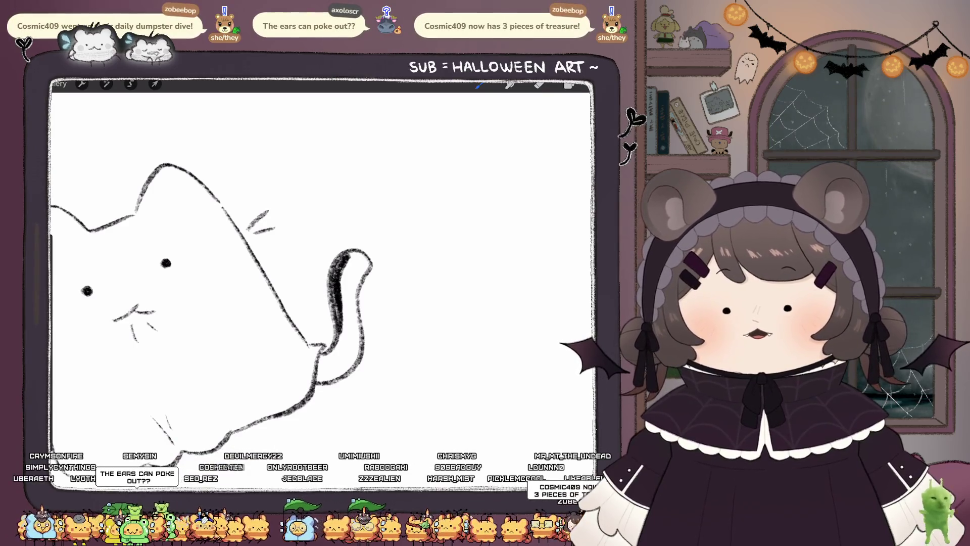
scroll(323, 283, "down", 2)
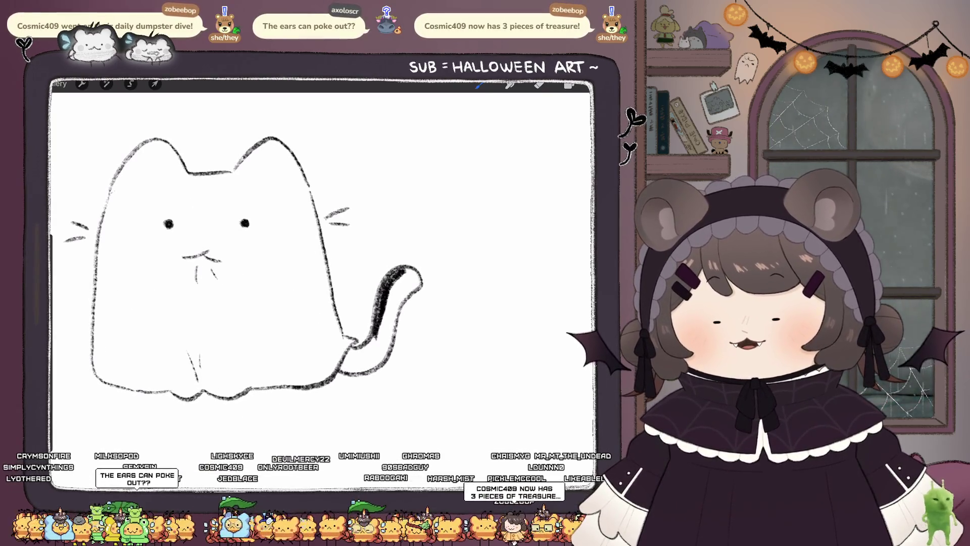
left_click_drag(380, 313, 373, 338)
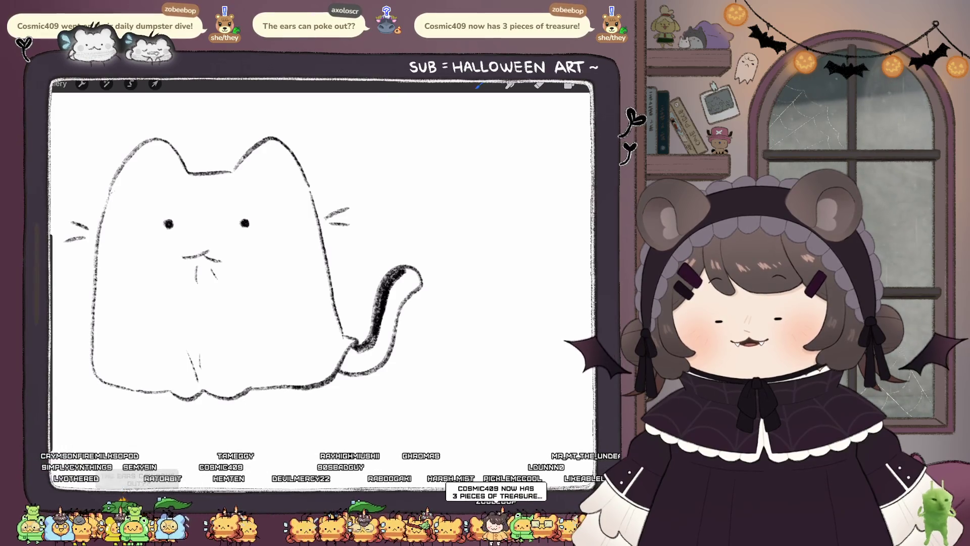
Step: Fill the tail's base, middle and upper part solid black
mouse_move(354, 354)
left_mouse_down()
mouse_move(347, 367)
mouse_move(353, 360)
left_mouse_up()
key("e")
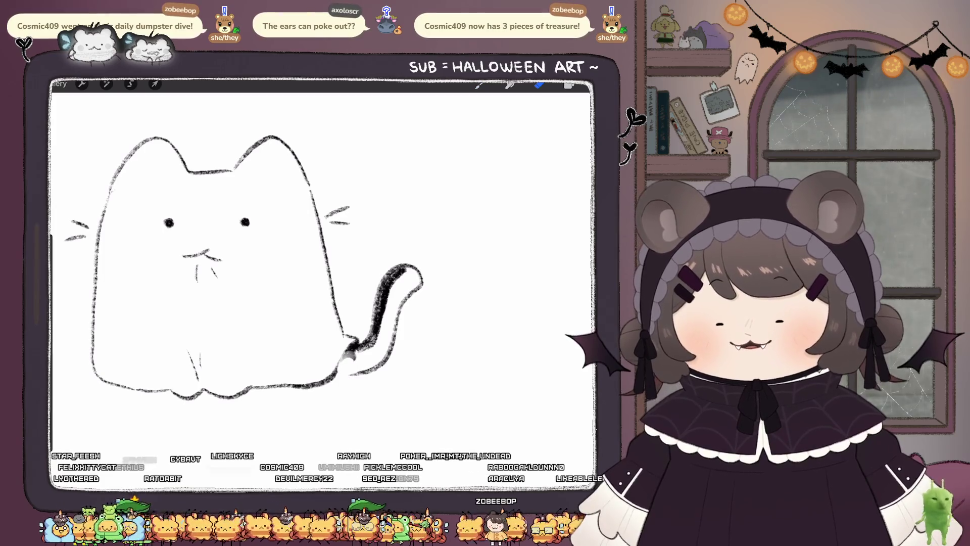
key("ctrl+z")
key("b")
mouse_move(348, 368)
left_mouse_down()
mouse_move(371, 361)
mouse_move(358, 353)
mouse_move(386, 338)
mouse_move(389, 354)
mouse_move(389, 326)
mouse_move(380, 333)
left_mouse_up()
left_click_drag(396, 292, 380, 329)
mouse_move(399, 299)
left_mouse_down()
mouse_move(394, 334)
mouse_move(419, 270)
mouse_move(397, 293)
mouse_move(389, 273)
mouse_move(412, 264)
mouse_move(383, 298)
left_mouse_up()
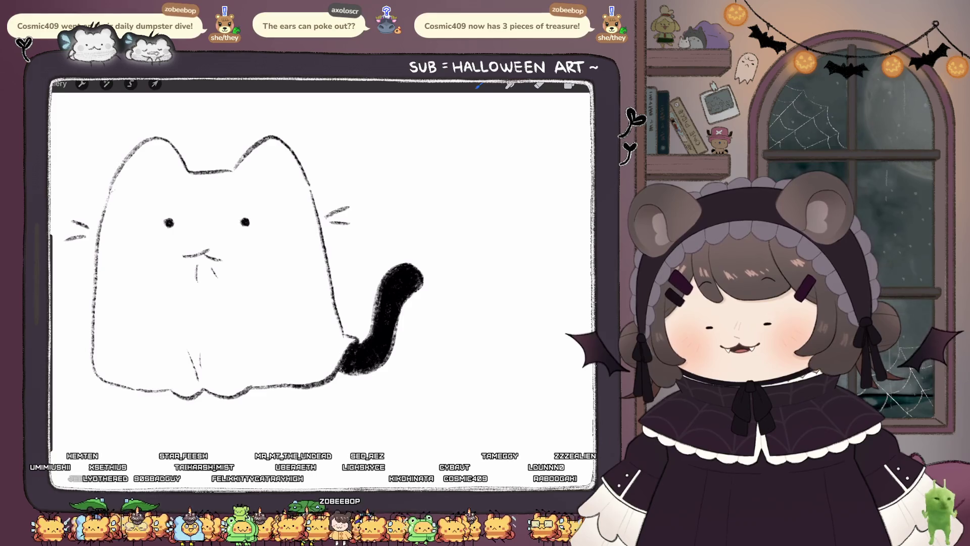
scroll(324, 277, "down", 5)
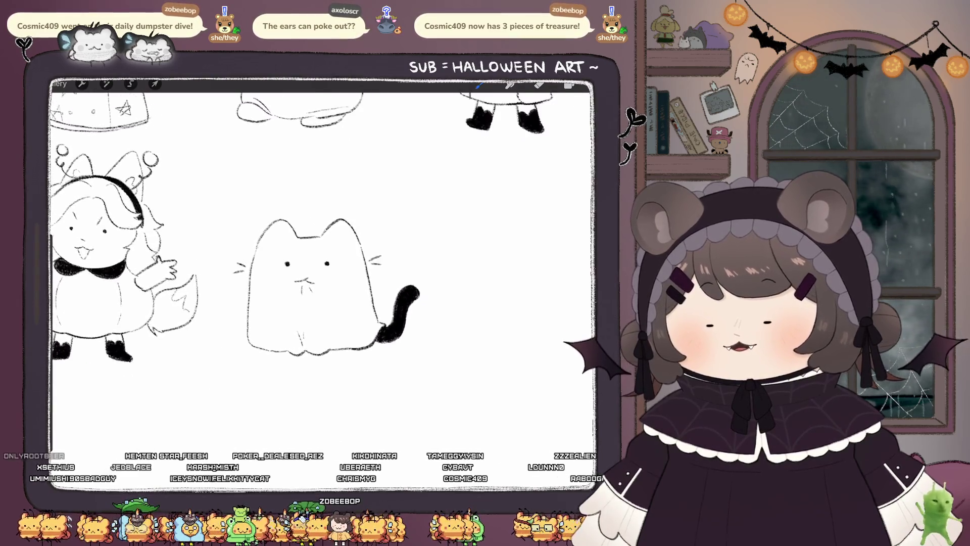
Step: Redraw the small floating cat head's ear and add a tiny dash beside it
scroll(328, 293, "up", 5)
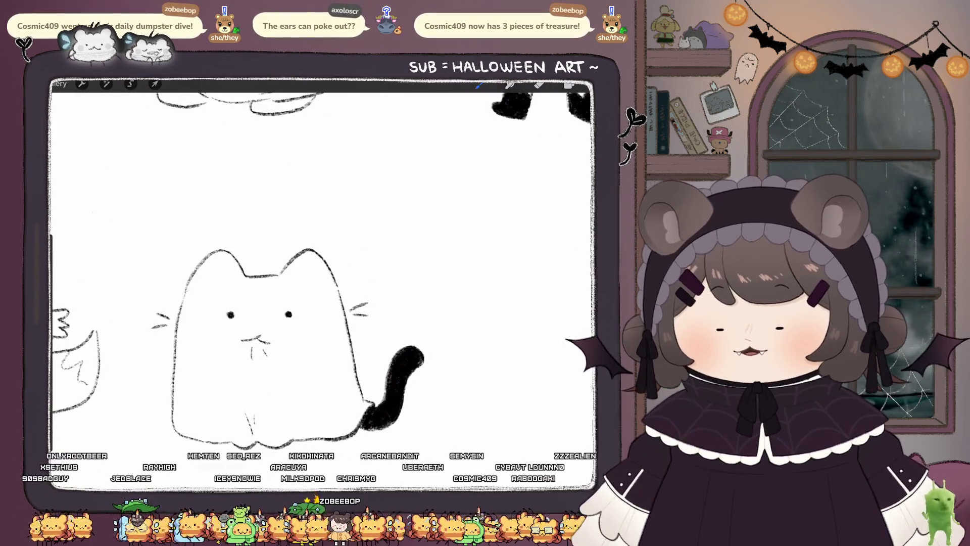
key("ctrl+z")
mouse_move(350, 249)
left_mouse_down()
mouse_move(391, 241)
mouse_move(373, 272)
mouse_move(394, 255)
mouse_move(395, 274)
left_mouse_up()
left_click_drag(339, 251, 400, 242)
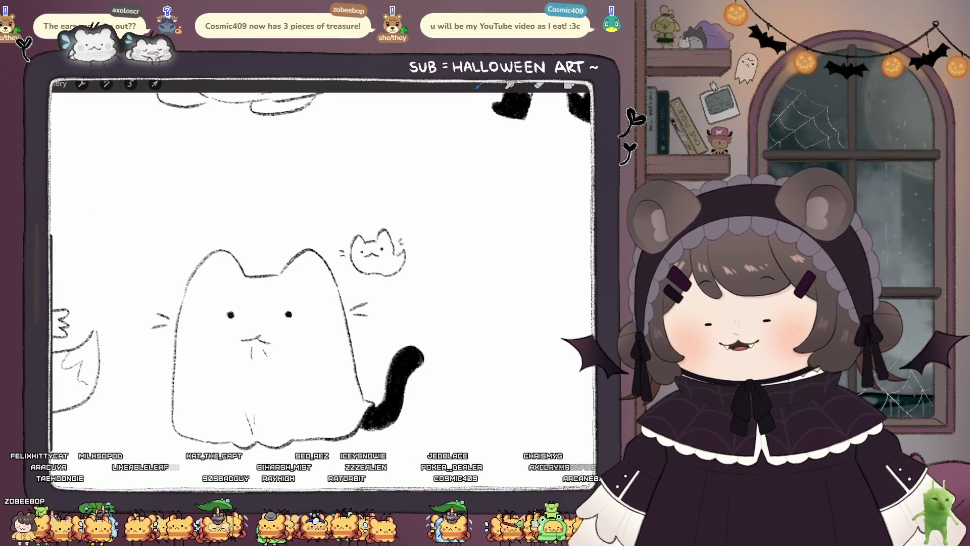
Step: Erase the stray marks beside the small cat's ear
scroll(324, 283, "down", 3)
scroll(323, 283, "up", 3)
left_click(539, 84)
left_click(538, 85)
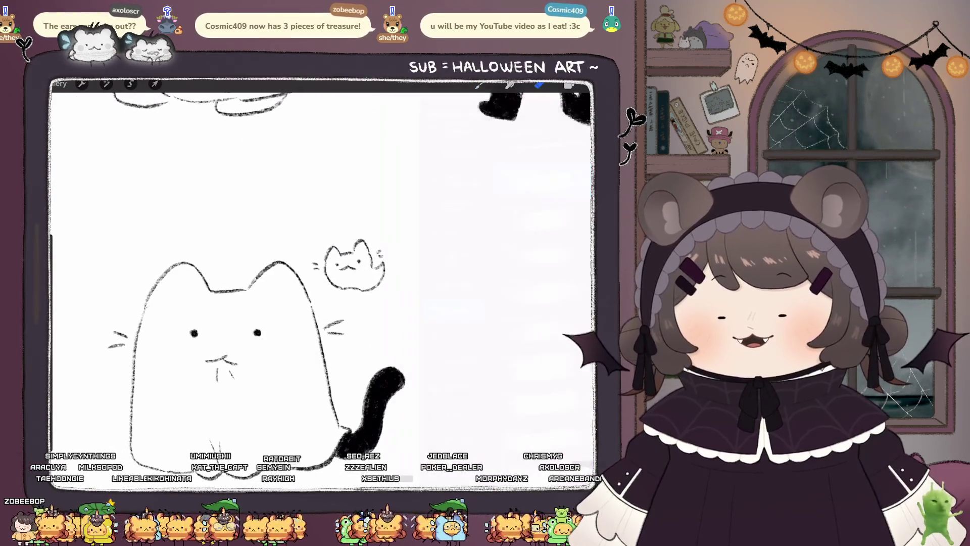
left_click_drag(380, 263, 385, 270)
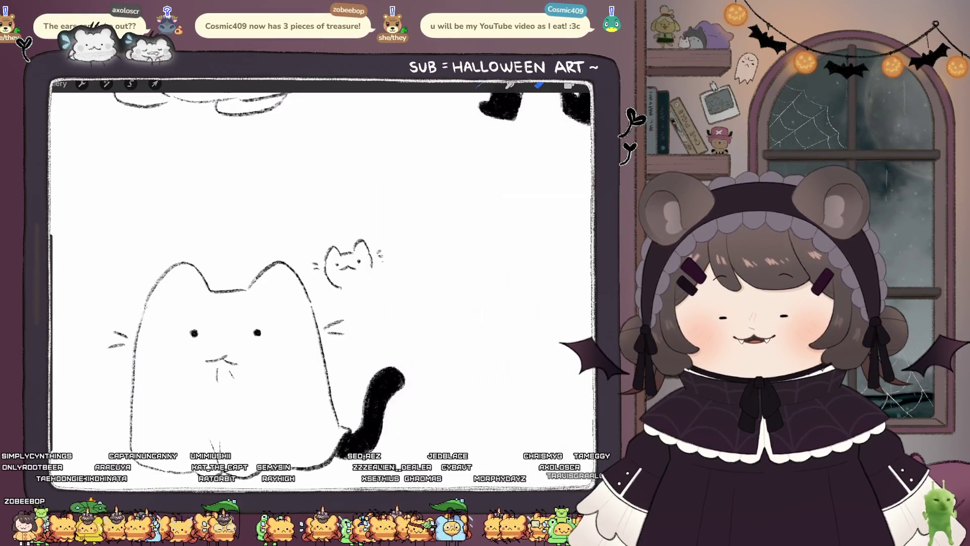
key("b")
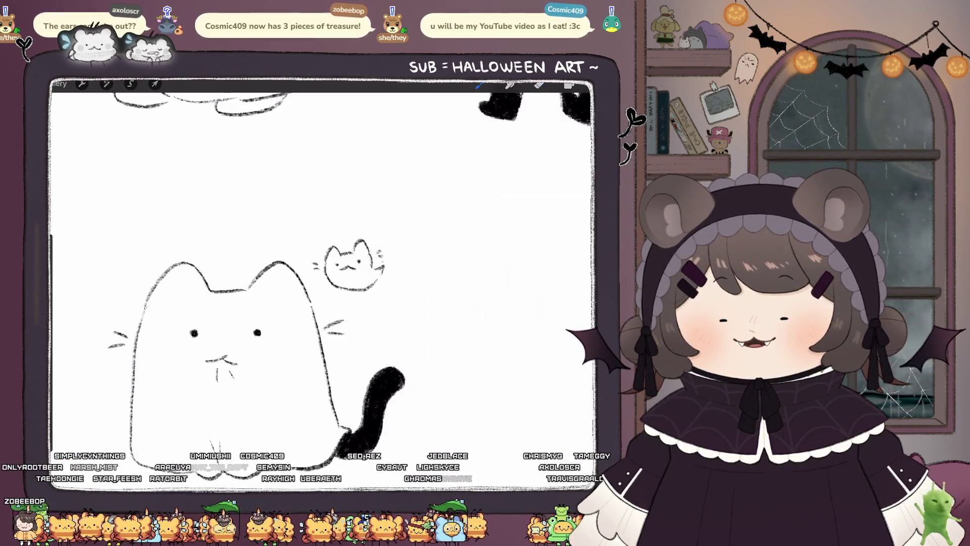
scroll(323, 282, "down", 5)
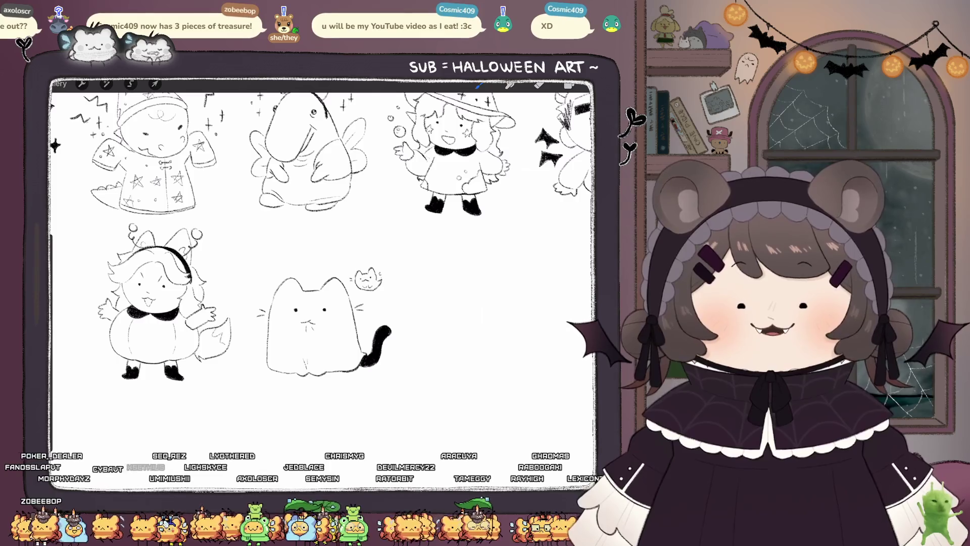
Step: Center the ghost cat in its spot, shrink it slightly and move it lower
scroll(321, 283, "down", 5)
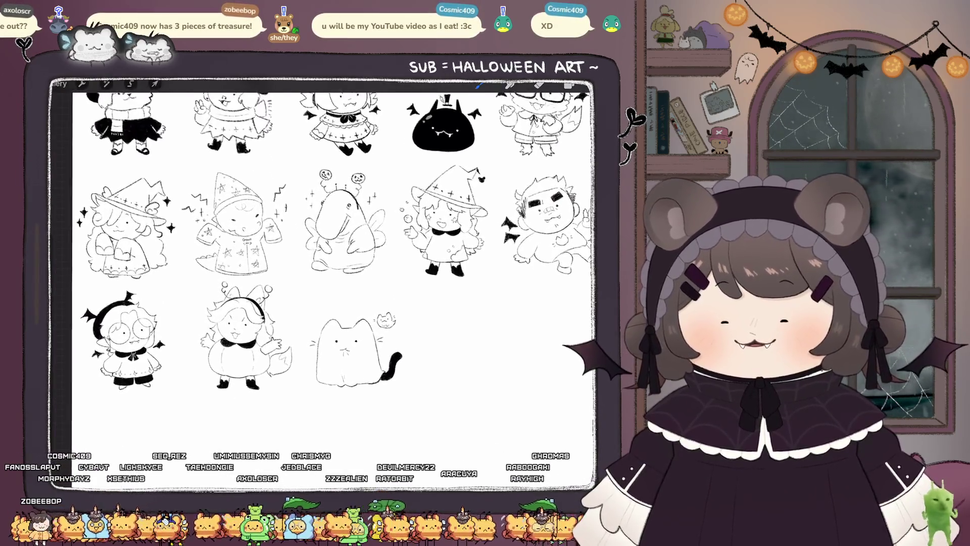
left_click(154, 84)
left_click_drag(354, 349, 344, 339)
left_click_drag(306, 309, 310, 327)
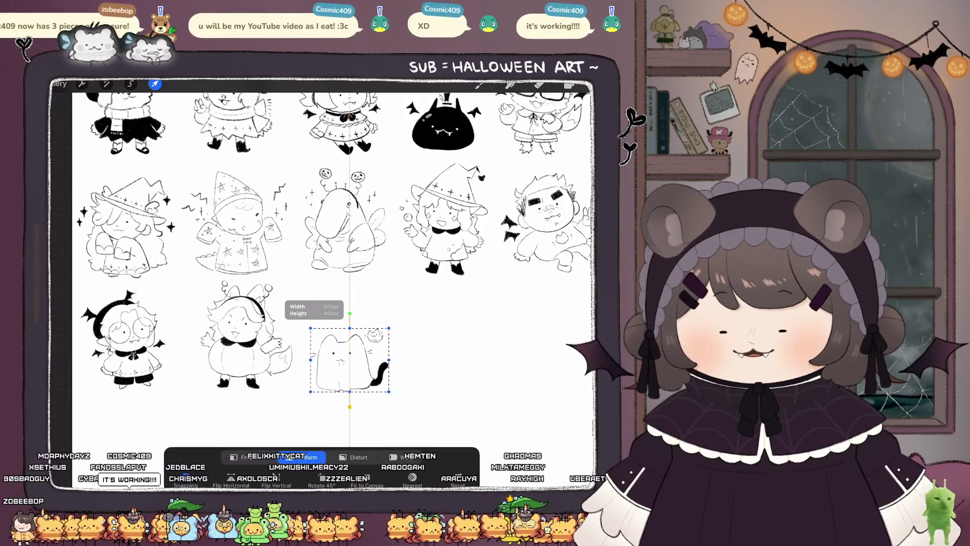
left_click(154, 83)
Step: Merge Layer 2 down into Layer 3 in the Layers panel
left_click(569, 84)
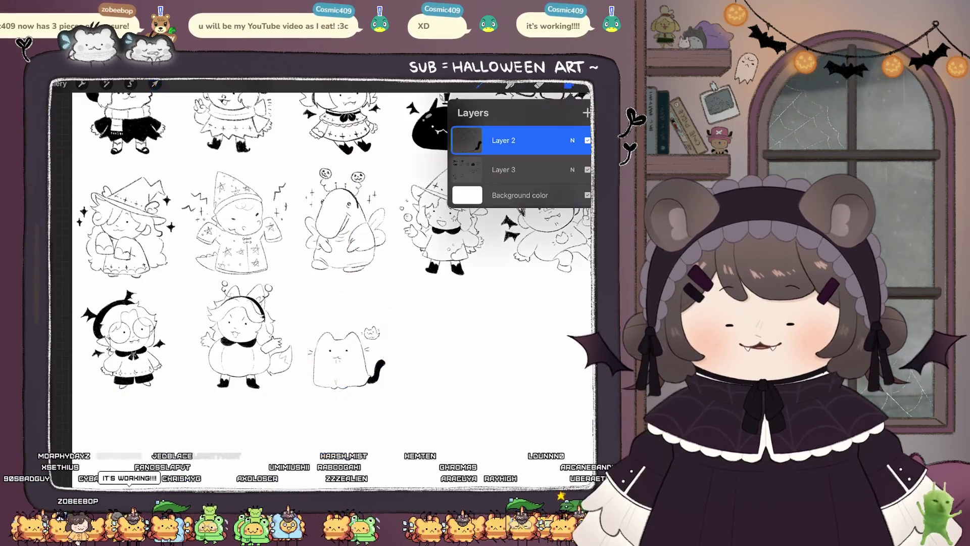
scroll(323, 283, "down", 3)
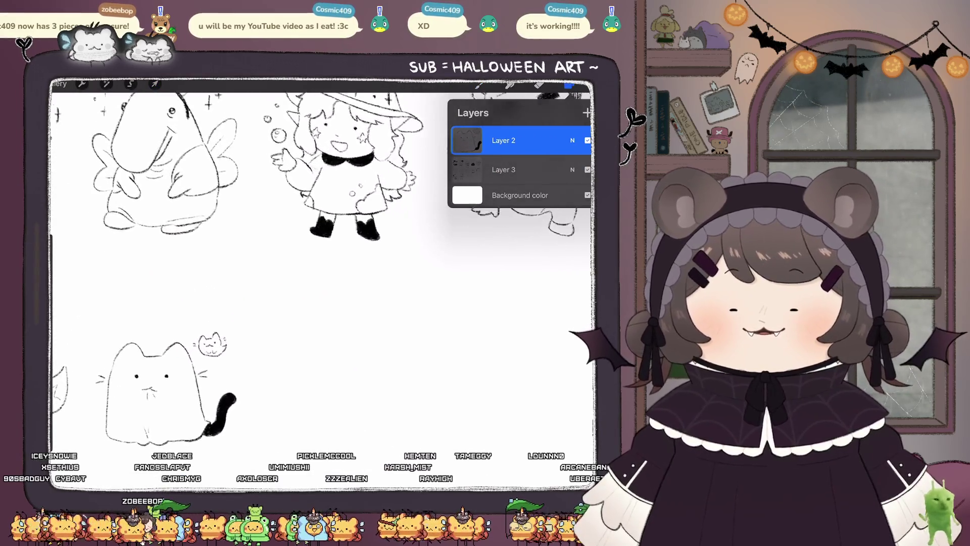
scroll(323, 283, "up", 5)
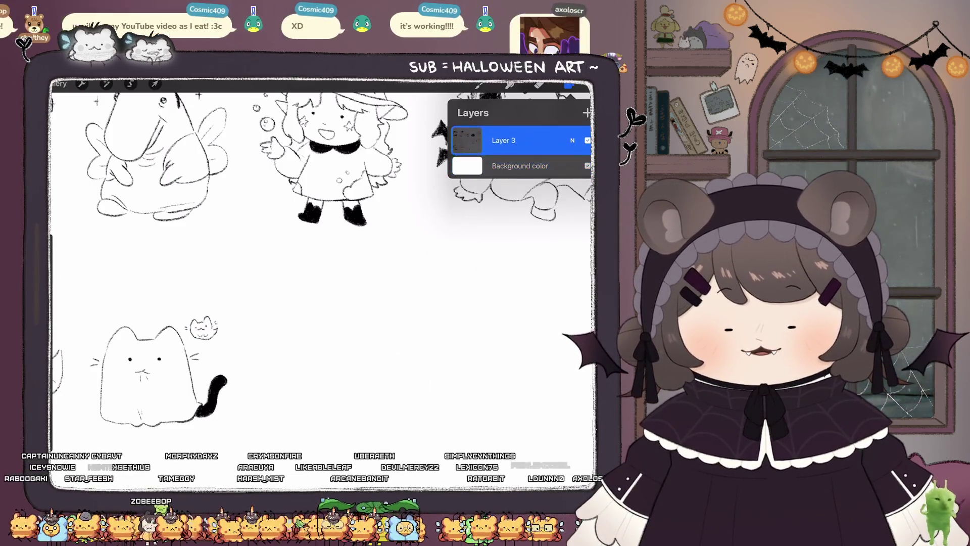
left_click(569, 84)
scroll(323, 272, "down", 3)
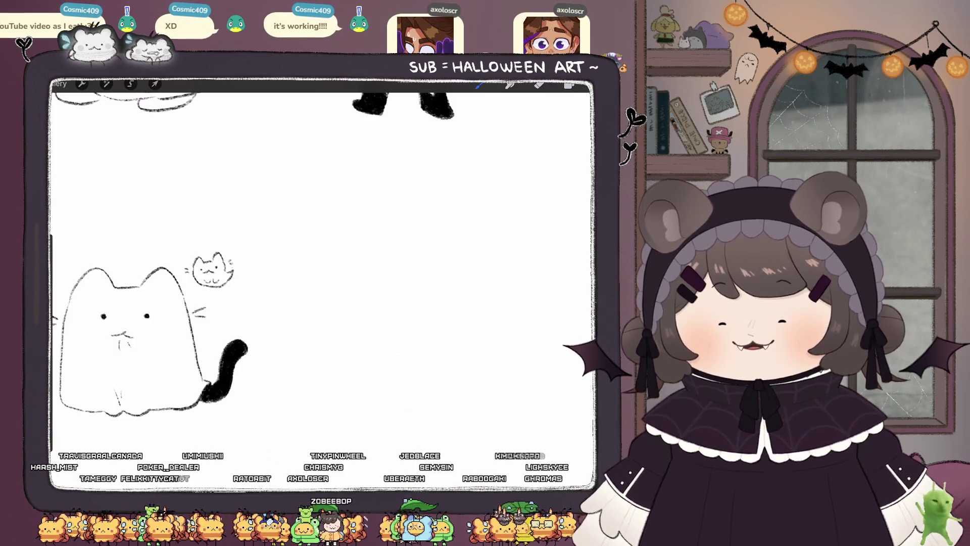
Step: Make Layer 3 active, undo the stray stroke, and shift the bow-wearing girl slightly left
scroll(323, 252, "down", 5)
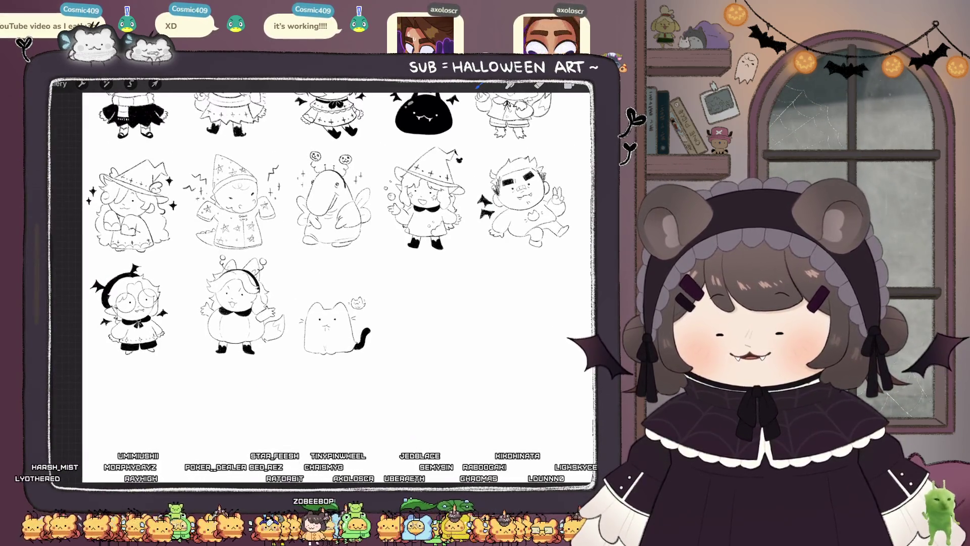
left_click(569, 85)
left_click(510, 169)
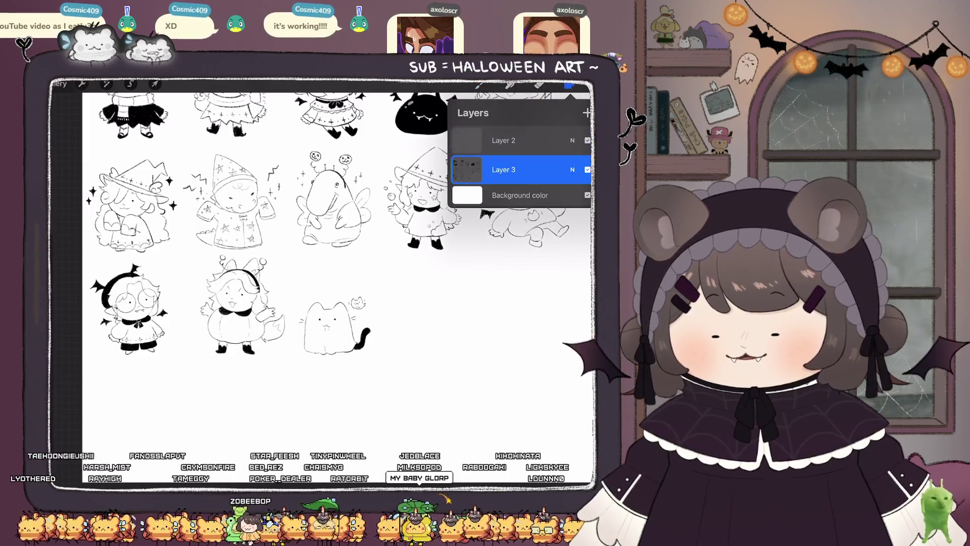
left_click(131, 84)
key("ctrl+z")
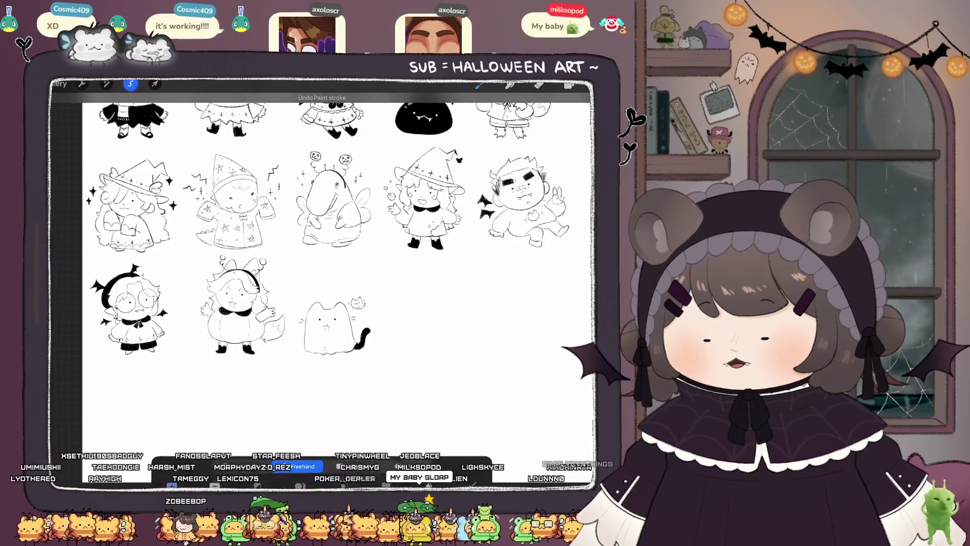
mouse_move(187, 284)
left_mouse_down()
mouse_move(217, 389)
mouse_move(283, 349)
mouse_move(277, 250)
mouse_move(187, 283)
left_mouse_up()
left_click(155, 84)
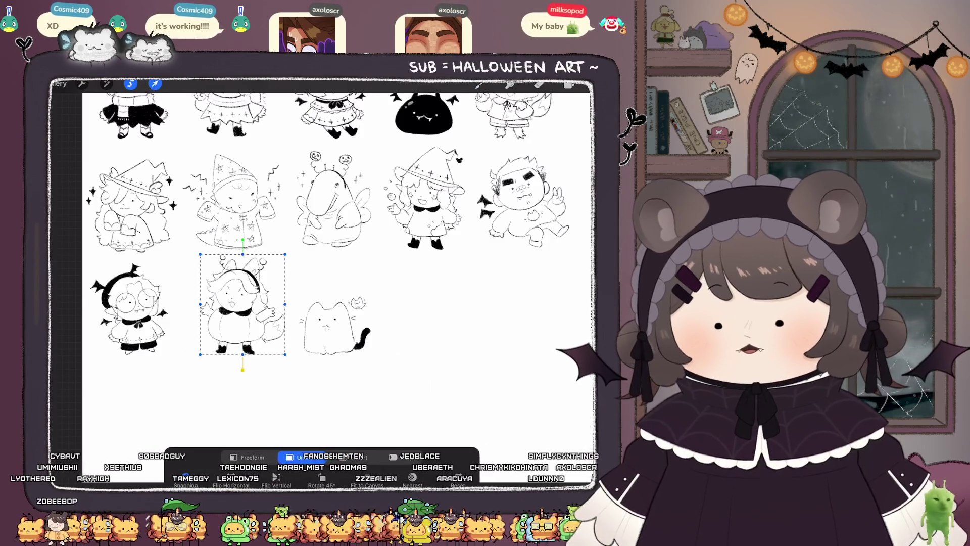
left_click_drag(242, 304, 230, 305)
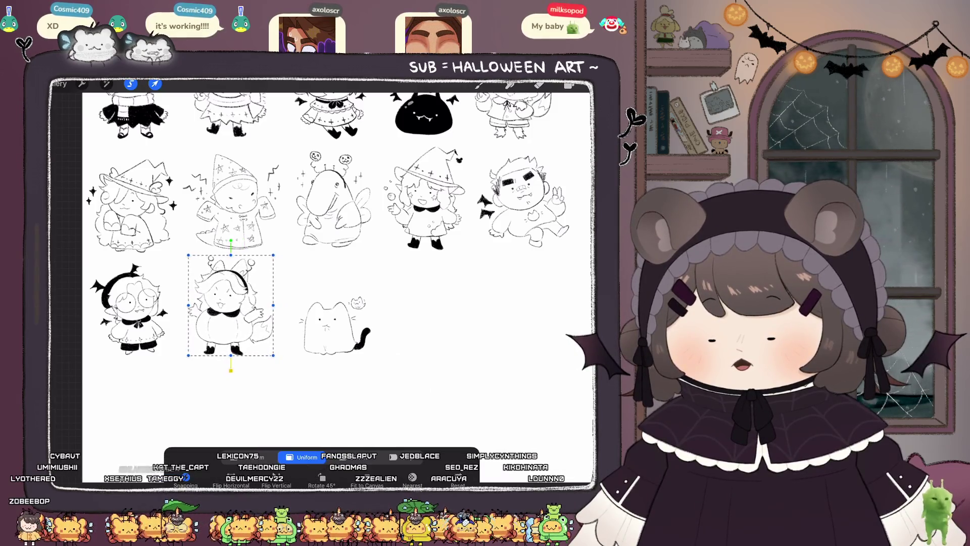
left_click(154, 83)
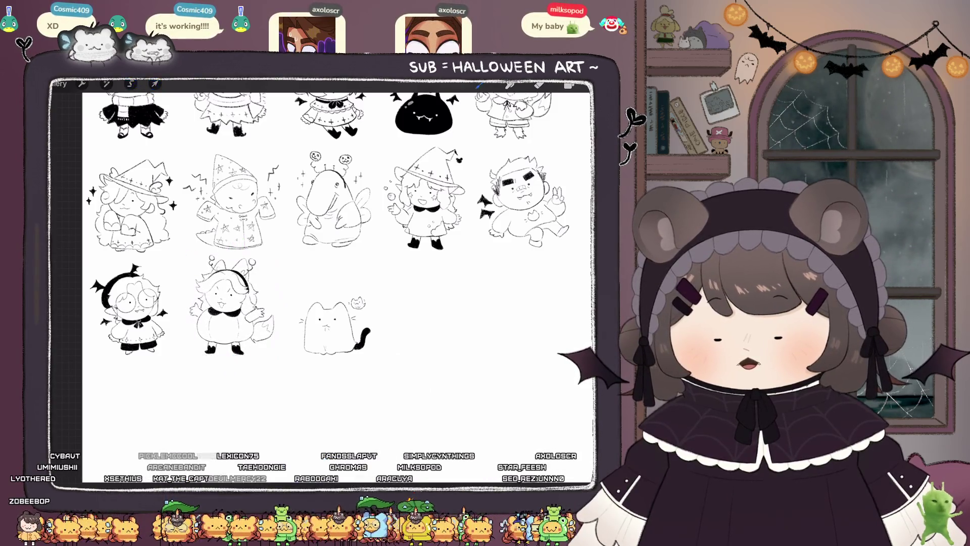
Step: Lasso the ghost cat, shift it slightly left, and commit the move
left_click(130, 84)
left_click_drag(361, 283, 301, 298)
left_click(155, 84)
left_click_drag(334, 325, 330, 326)
left_click(154, 84)
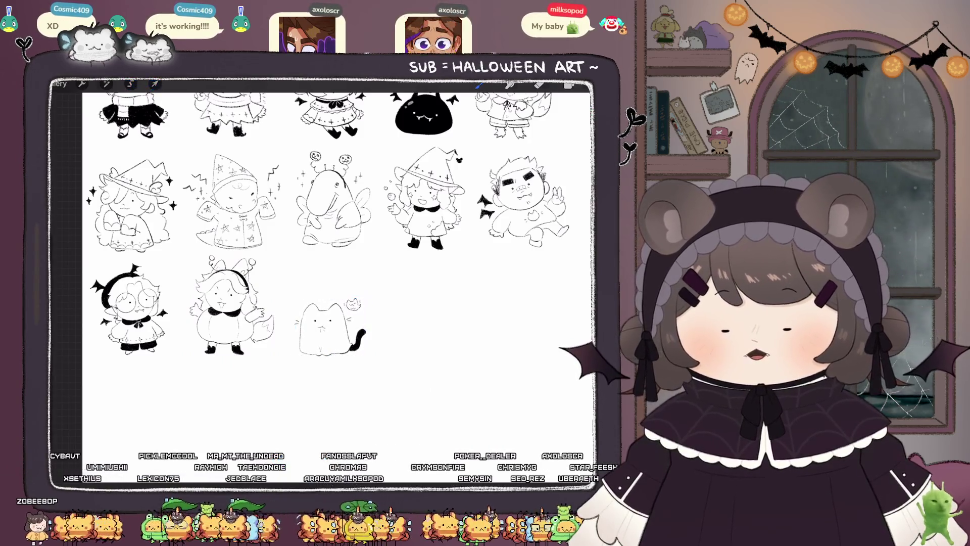
scroll(336, 283, "down", 5)
scroll(334, 283, "up", 5)
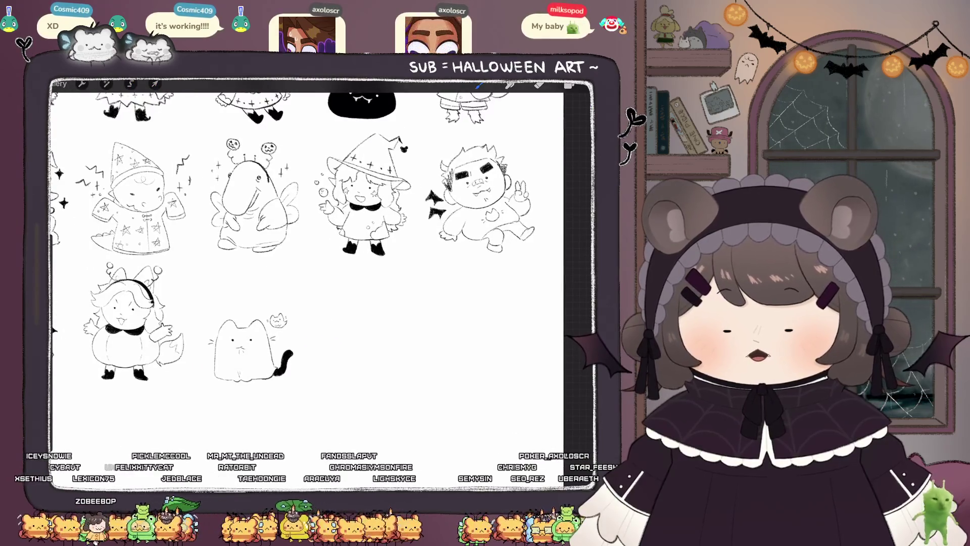
left_click(131, 84)
mouse_move(201, 329)
left_mouse_down()
mouse_move(219, 300)
mouse_move(207, 394)
left_mouse_up()
left_click(154, 84)
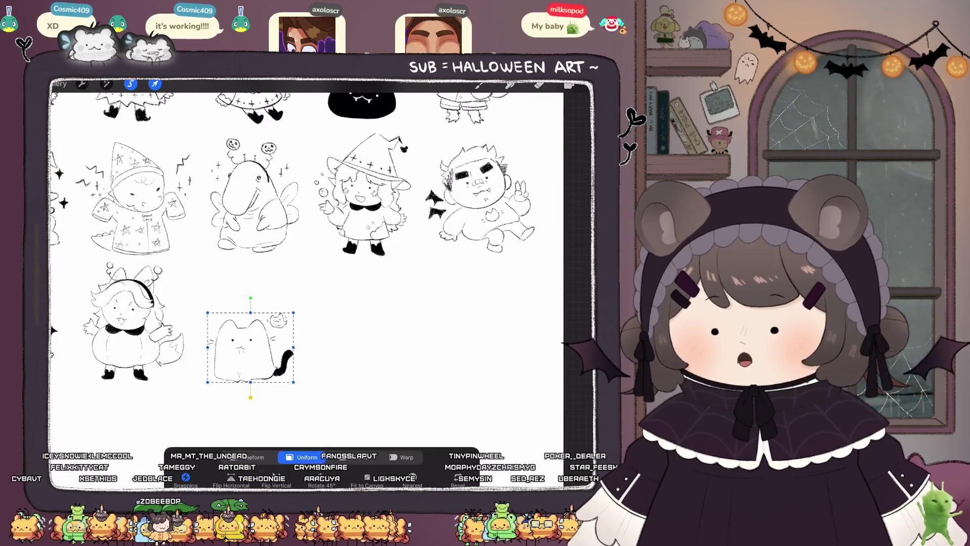
left_click(478, 84)
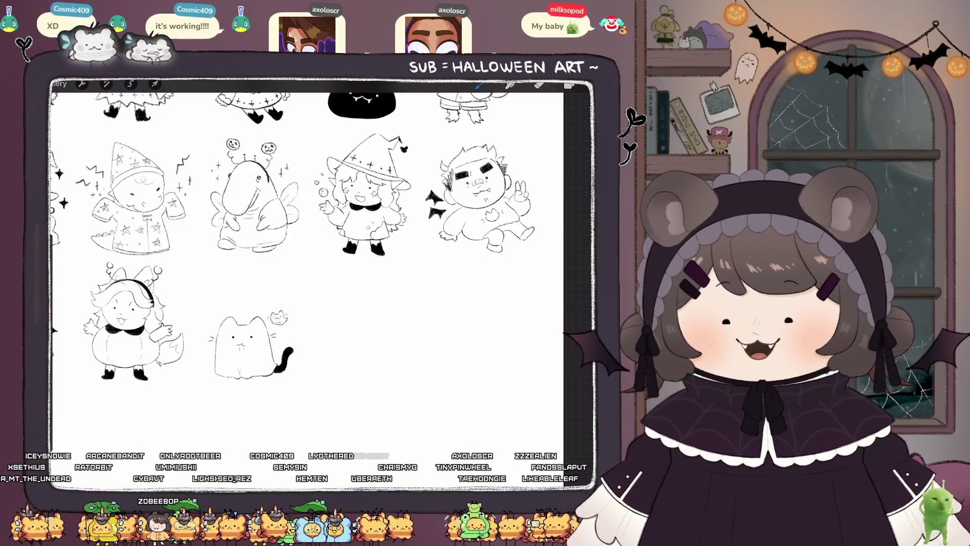
Step: Look over the finished ghost cat and the layer list, then exit to the gallery
scroll(253, 359, "up", 5)
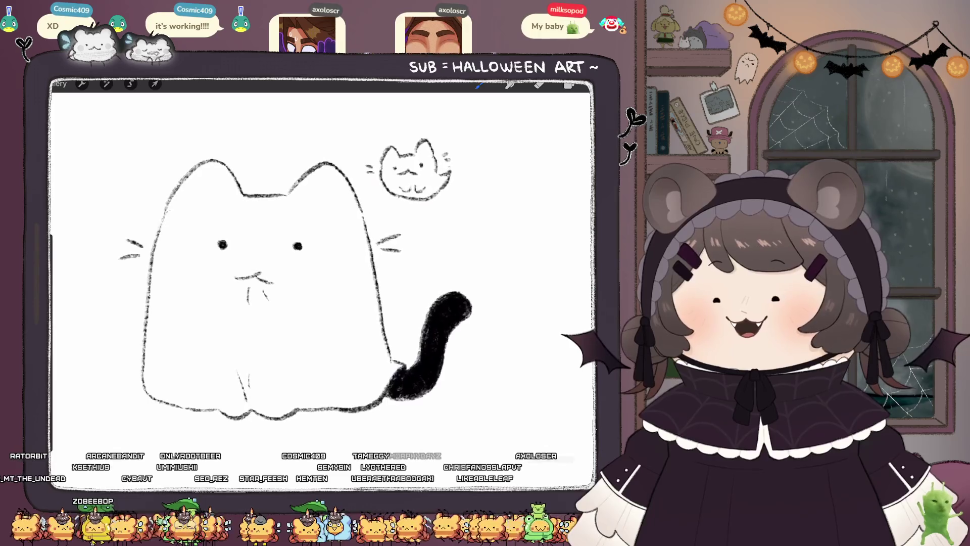
scroll(313, 283, "left", 2)
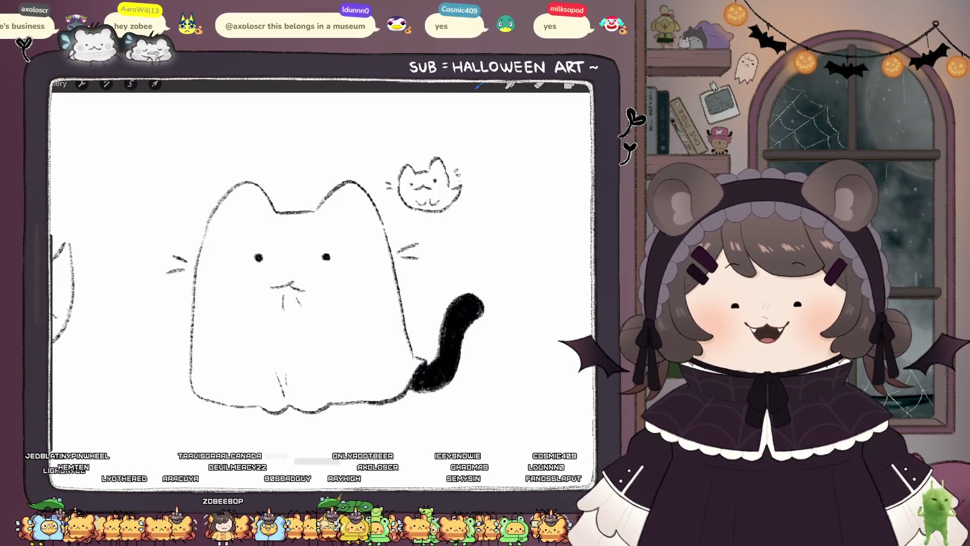
scroll(323, 283, "down", 10)
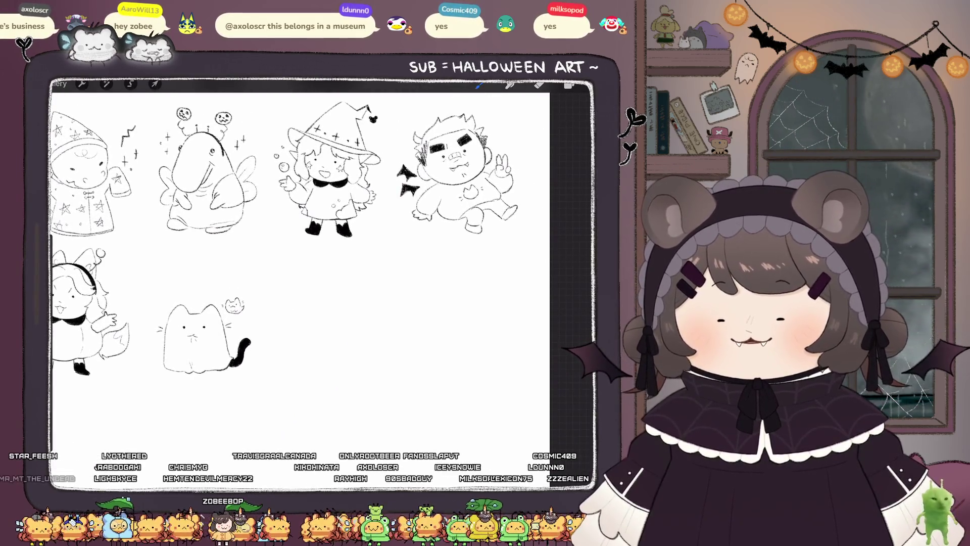
scroll(326, 346, "up", 5)
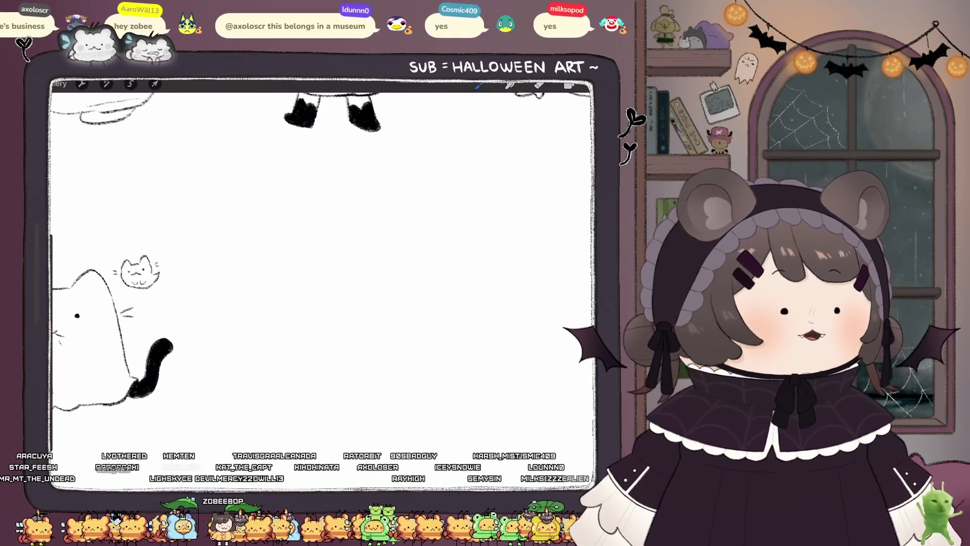
left_click(569, 85)
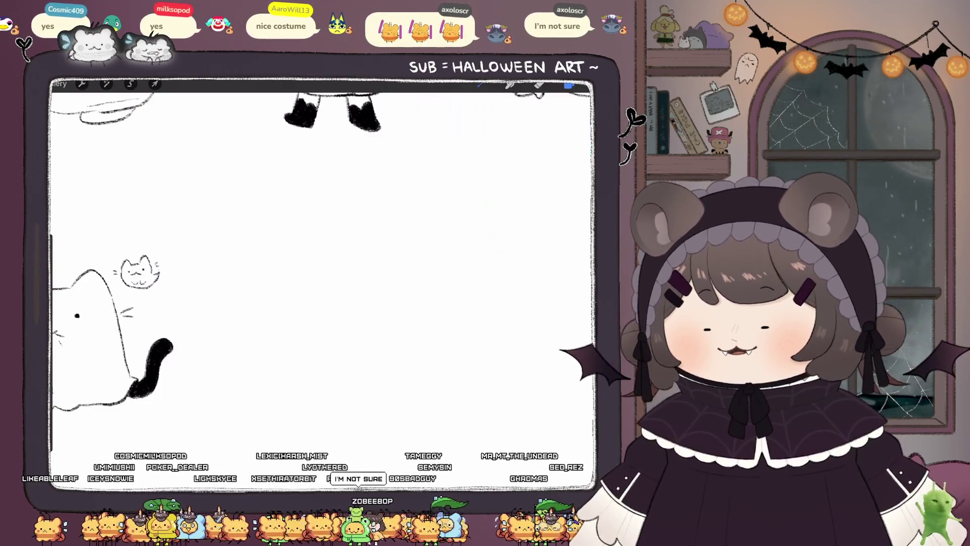
left_click(60, 84)
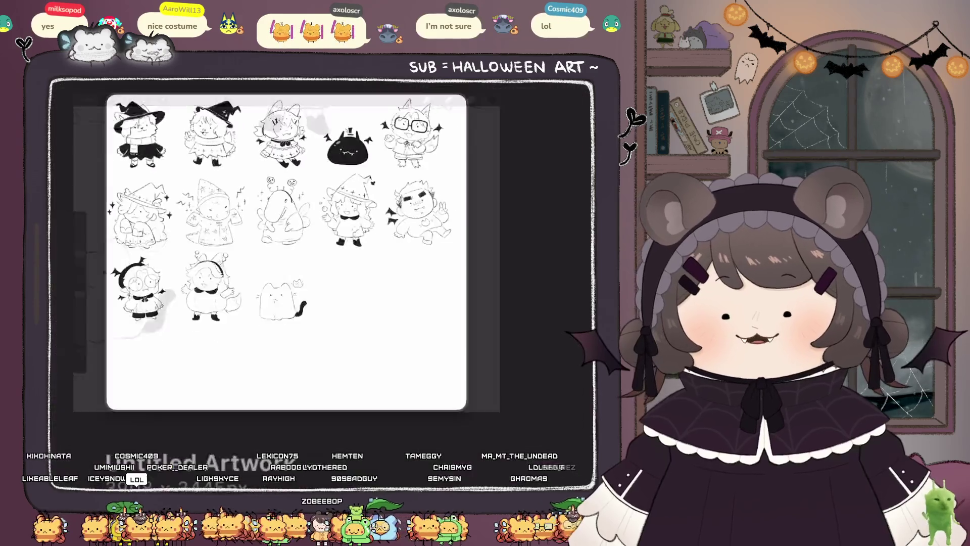
Step: Open the purple crow artwork from the gallery and glance at its layers
scroll(321, 283, "down", 10)
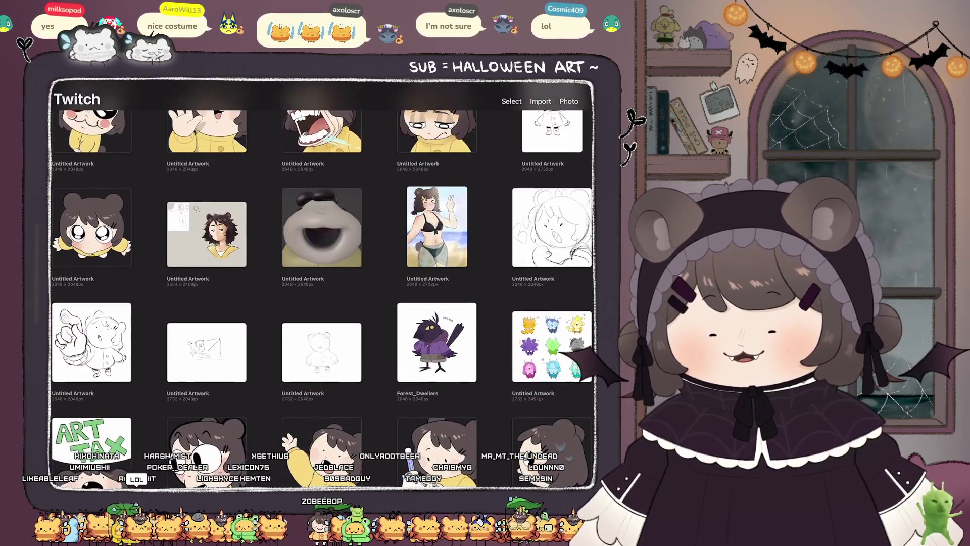
left_click(436, 342)
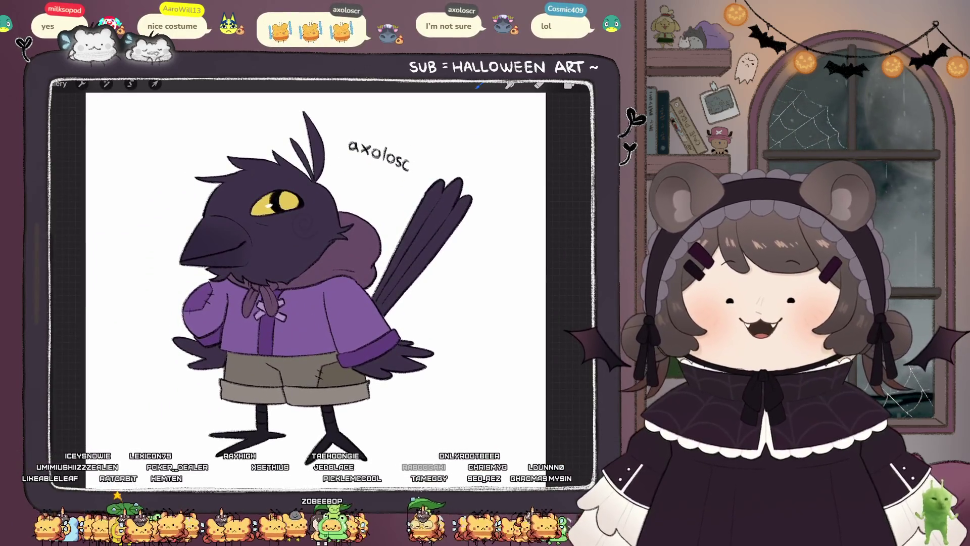
scroll(323, 283, "up", 5)
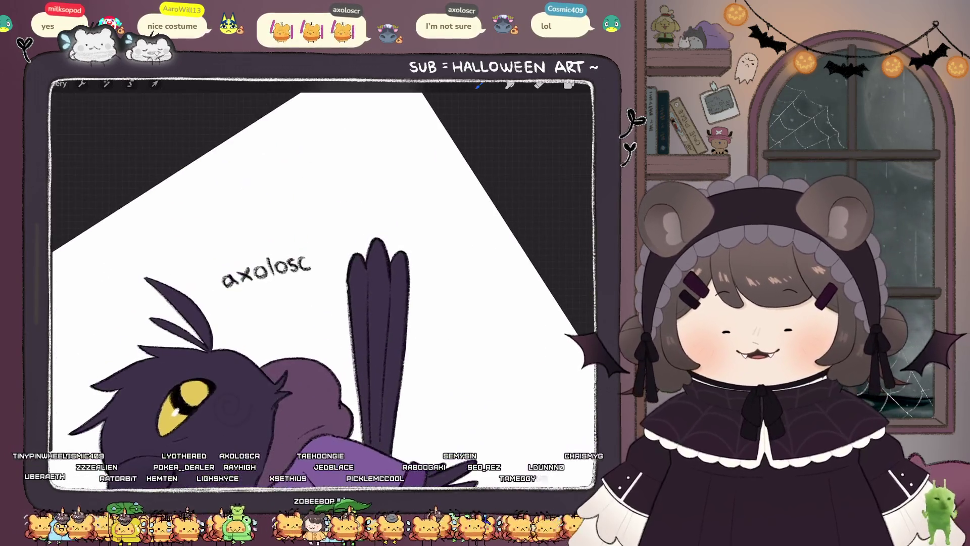
scroll(324, 283, "up", 3)
left_click(569, 85)
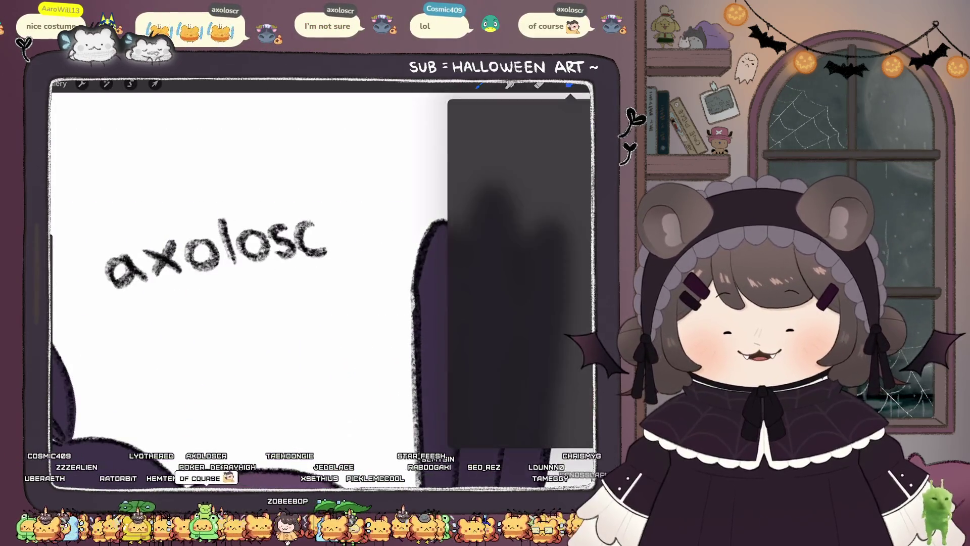
left_click(569, 84)
Step: Draw the missing 'r' at the end of the username, redoing it once, then return to the gallery
mouse_move(334, 222)
left_mouse_down()
mouse_move(335, 252)
mouse_move(357, 218)
left_mouse_up()
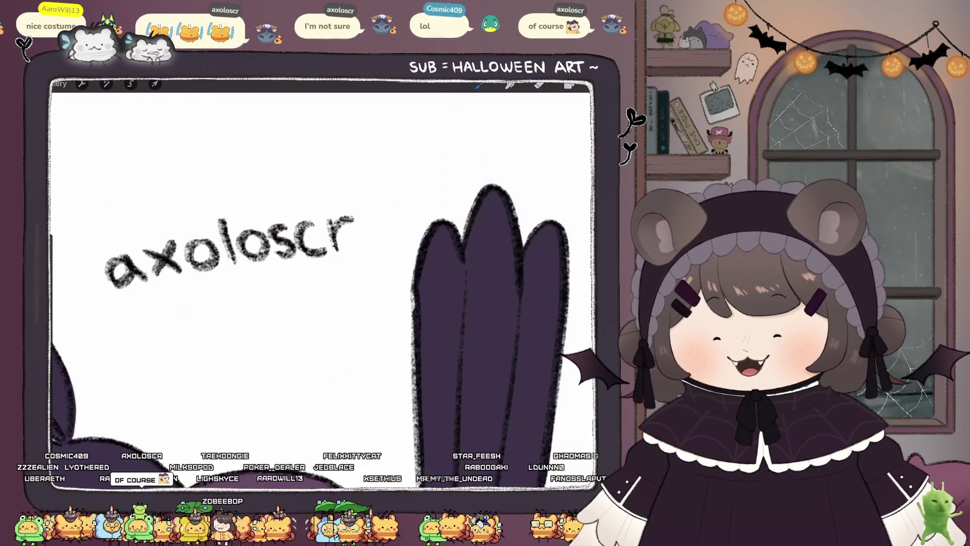
scroll(324, 283, "down", 5)
scroll(324, 283, "up", 5)
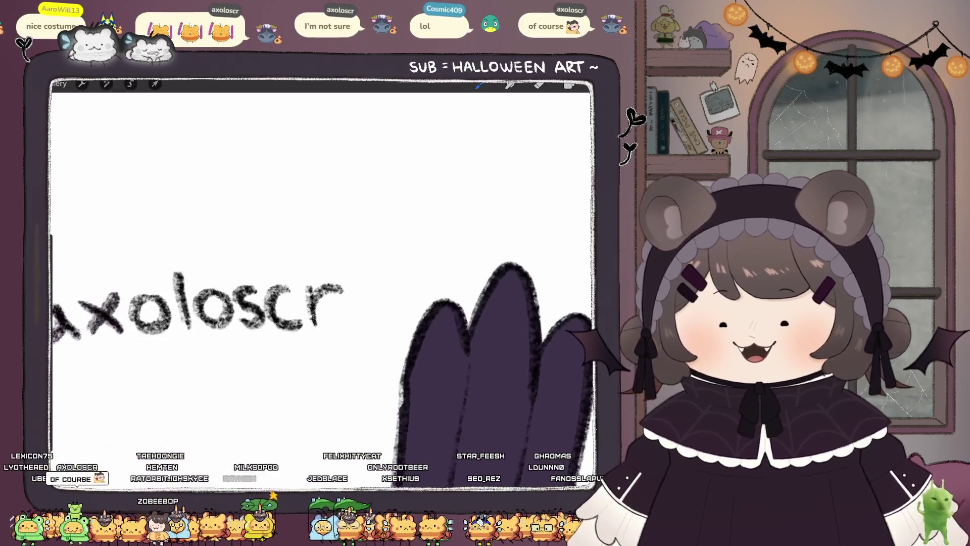
key("ctrl+z")
mouse_move(312, 304)
left_mouse_down()
mouse_move(311, 327)
mouse_move(343, 284)
left_mouse_up()
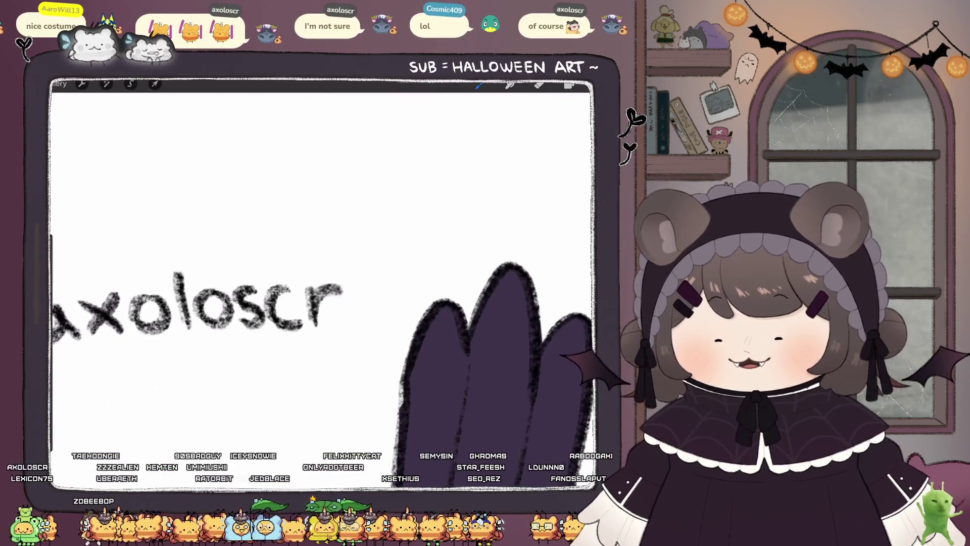
scroll(324, 283, "down", 5)
scroll(303, 283, "down", 3)
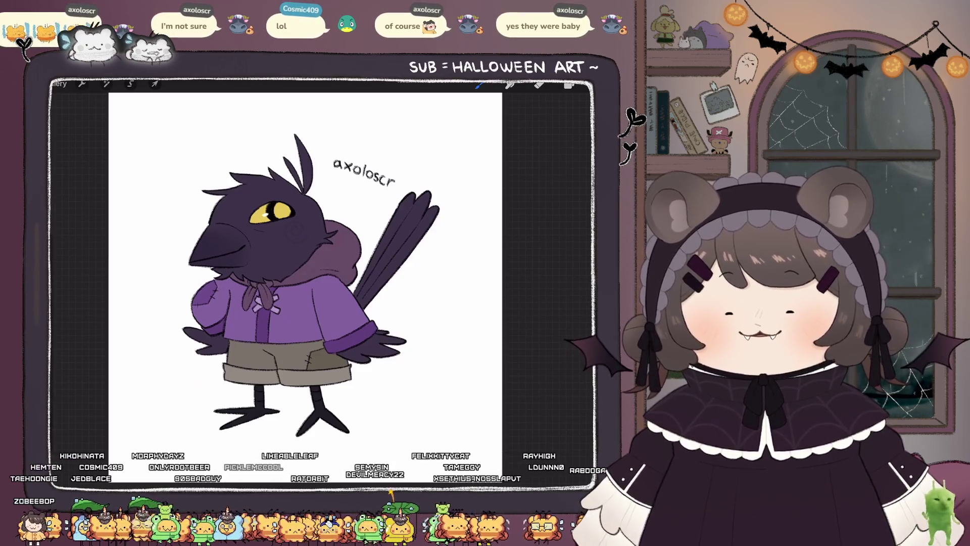
left_click(59, 83)
scroll(321, 283, "up", 15)
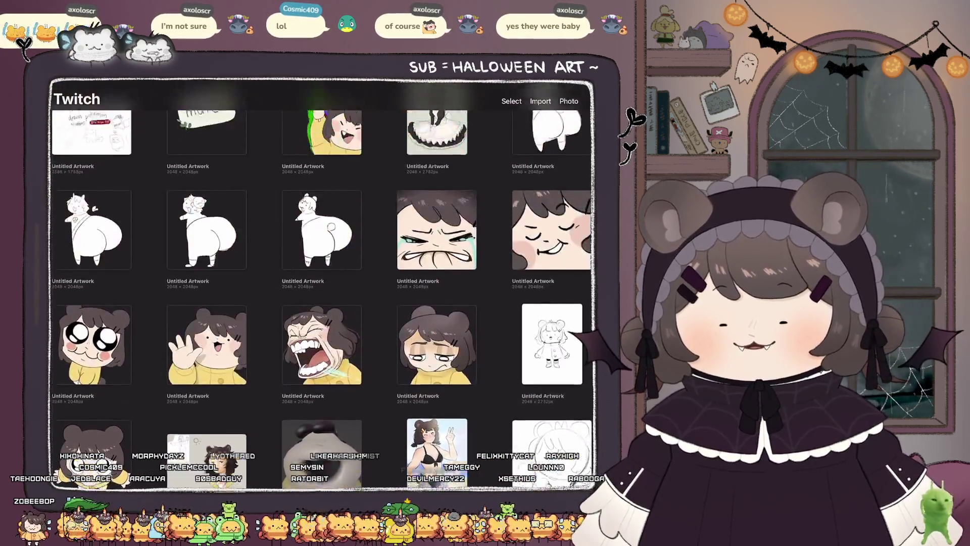
Step: Tap the Halloween chibi sketch sheet thumbnail in the gallery
left_click(207, 169)
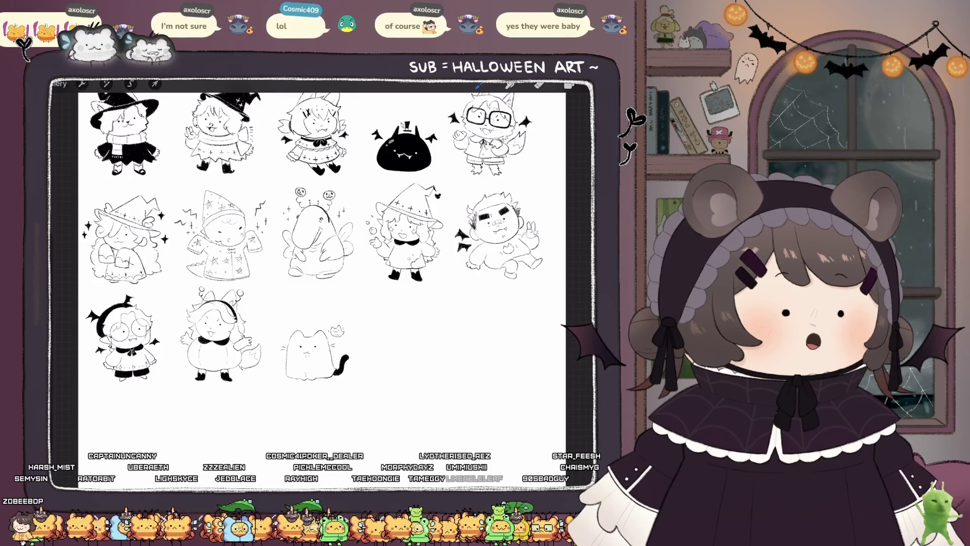
Step: Draw a circle for the new chibi's head in the blank area beside the ghost cat
scroll(420, 344, "up", 5)
scroll(323, 262, "down", 1)
scroll(323, 263, "down", 1)
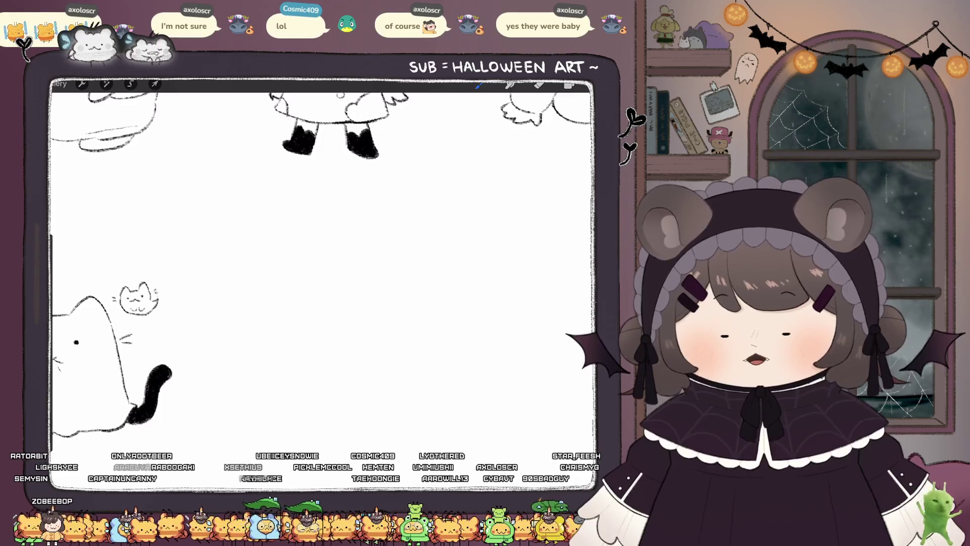
left_click(569, 84)
scroll(323, 262, "right", 1)
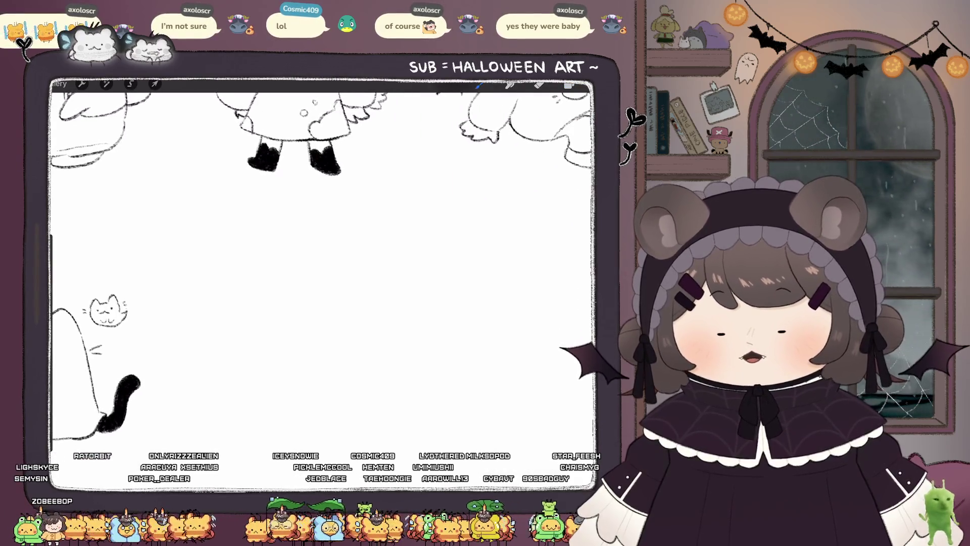
left_click_drag(285, 260, 378, 273)
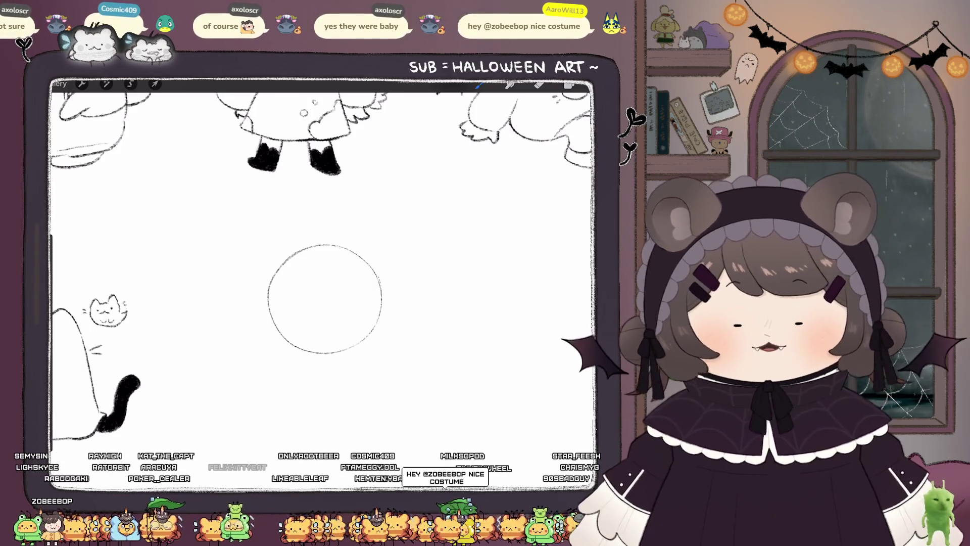
Step: Draw two hooked fringe locks of bangs inside the new head, redrawing the first
left_click_drag(323, 264, 331, 261)
left_click_drag(346, 303, 365, 310)
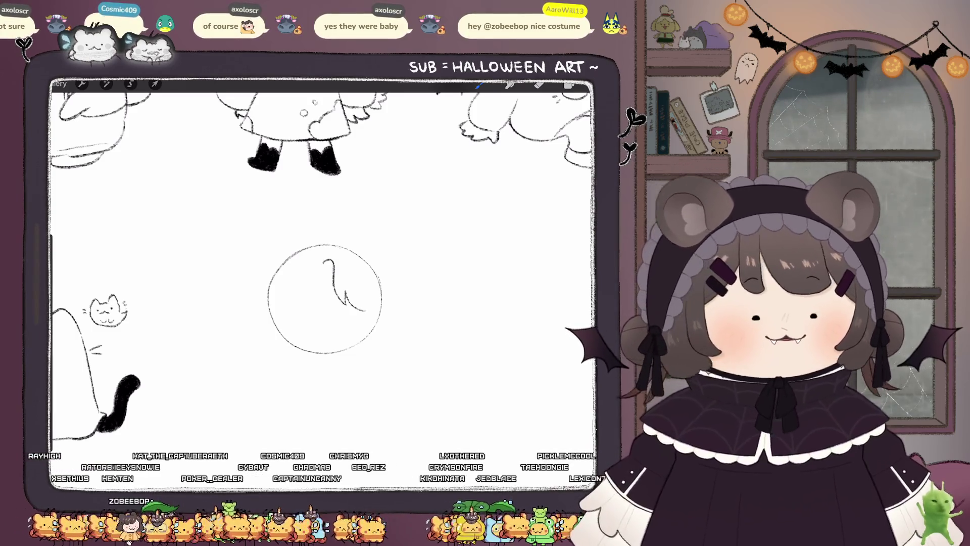
key("ctrl+z")
left_click_drag(323, 260, 367, 318)
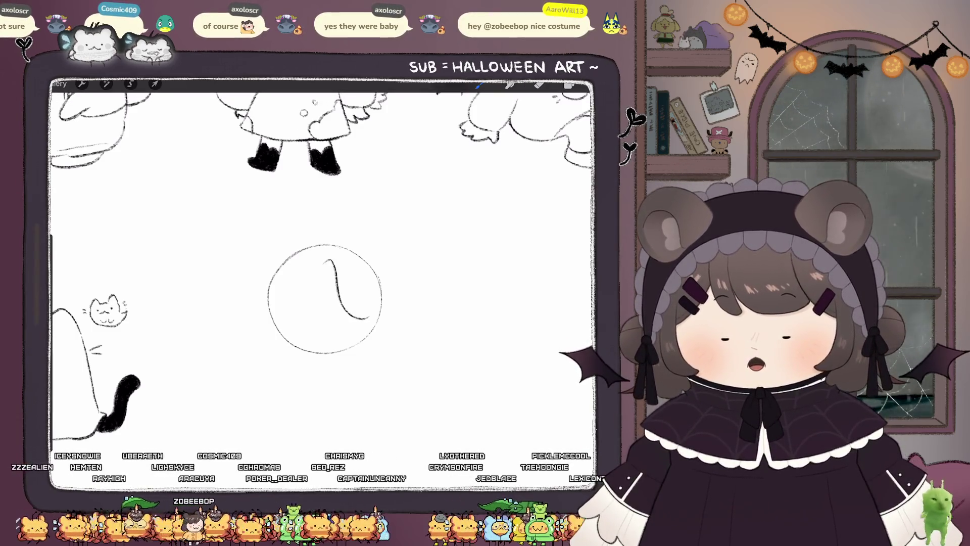
mouse_move(353, 260)
left_mouse_down()
mouse_move(395, 303)
mouse_move(369, 317)
left_mouse_up()
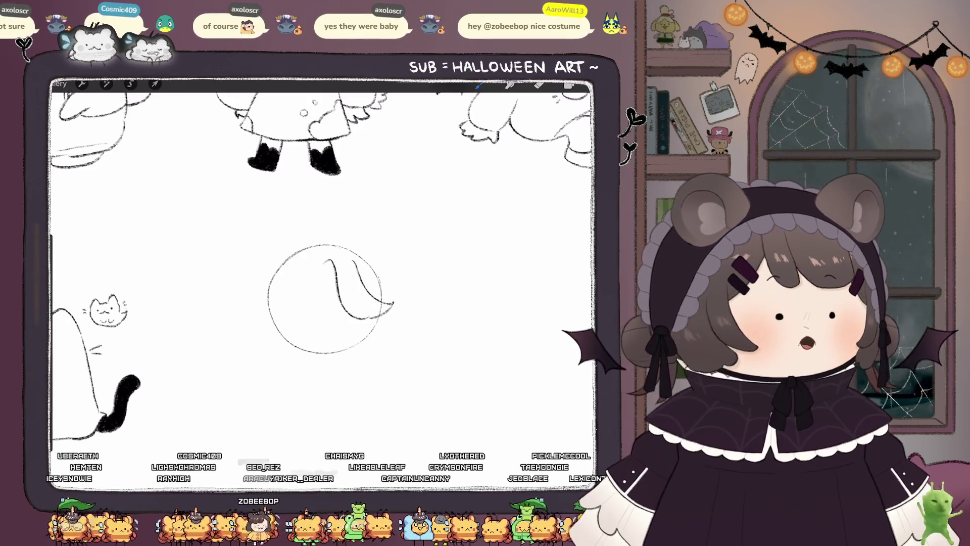
Step: Draw the hair outline over the head top, clean up strays, and extend it across the top right
left_click_drag(303, 233, 252, 294)
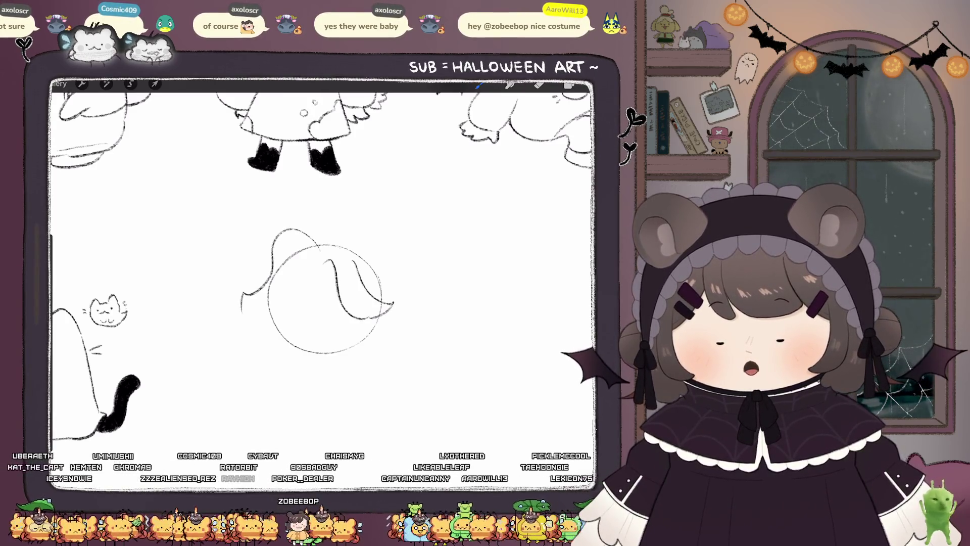
key("ctrl+z")
mouse_move(322, 255)
left_mouse_down()
mouse_move(298, 236)
mouse_move(251, 318)
mouse_move(266, 331)
mouse_move(271, 319)
left_mouse_up()
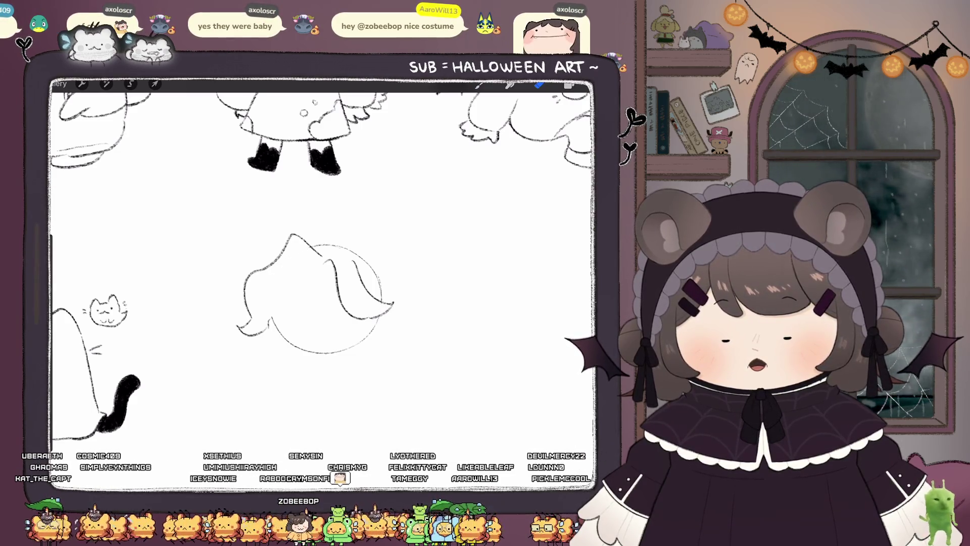
left_click(479, 85)
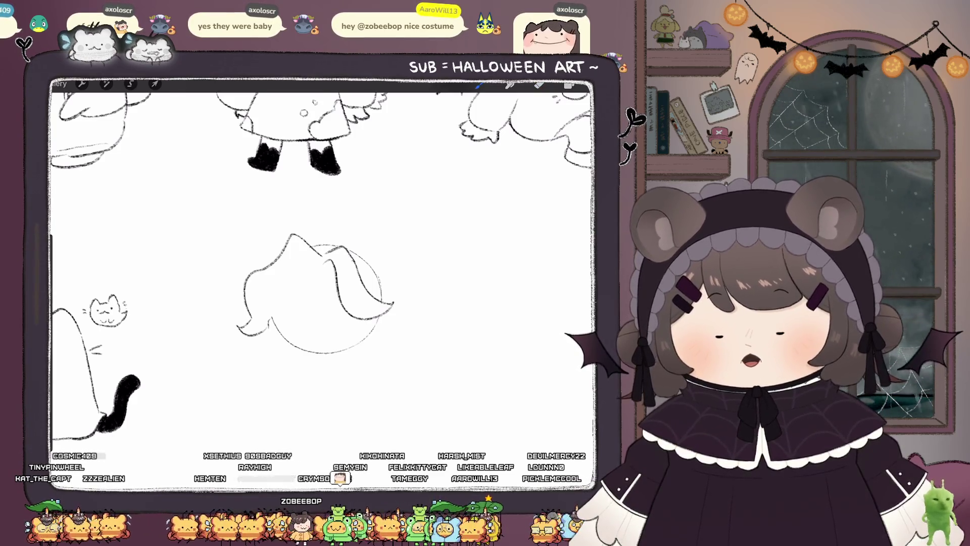
left_click(539, 85)
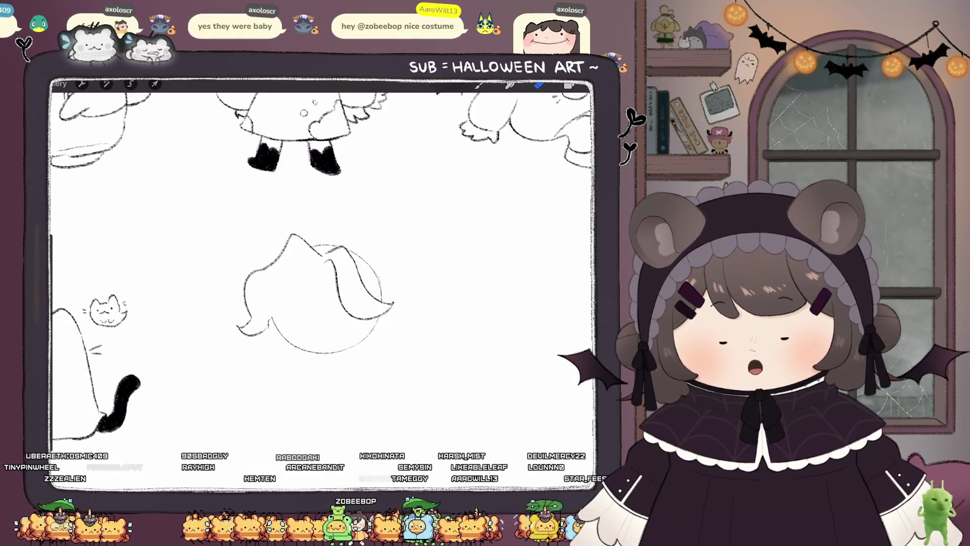
key("b")
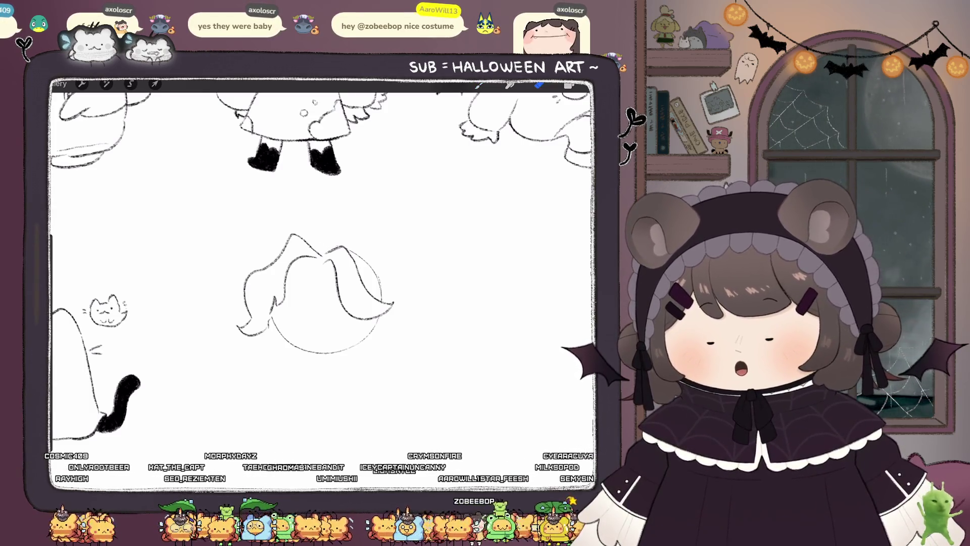
key("ctrl+z")
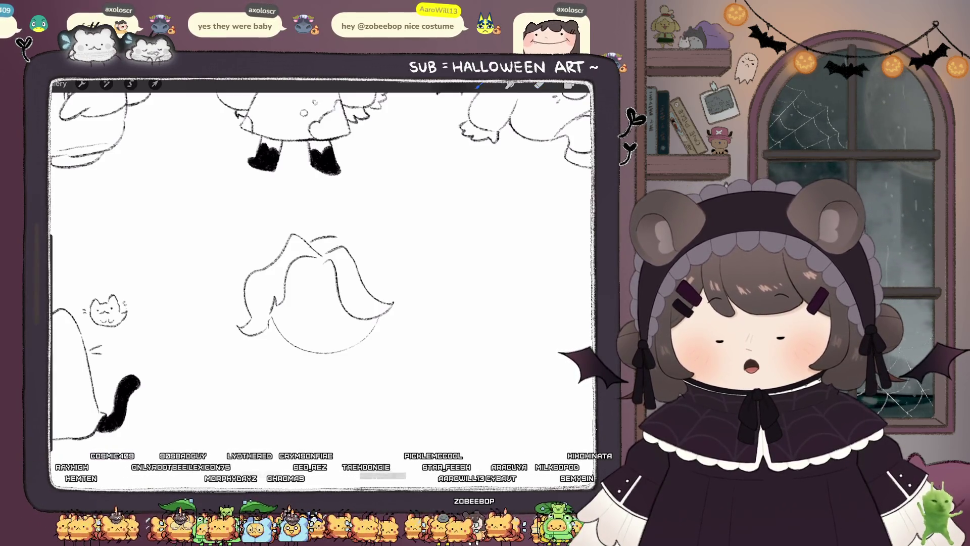
mouse_move(316, 237)
left_mouse_down()
mouse_move(387, 273)
mouse_move(390, 341)
left_mouse_up()
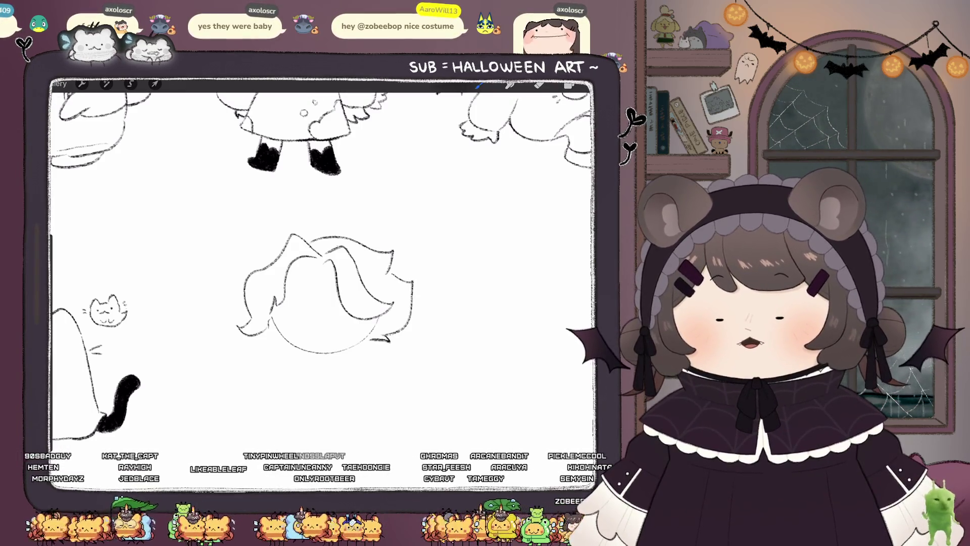
Step: Dot in the eyes and add small brows and a fanged mouth, redrawing the mouth smaller
left_click(296, 303)
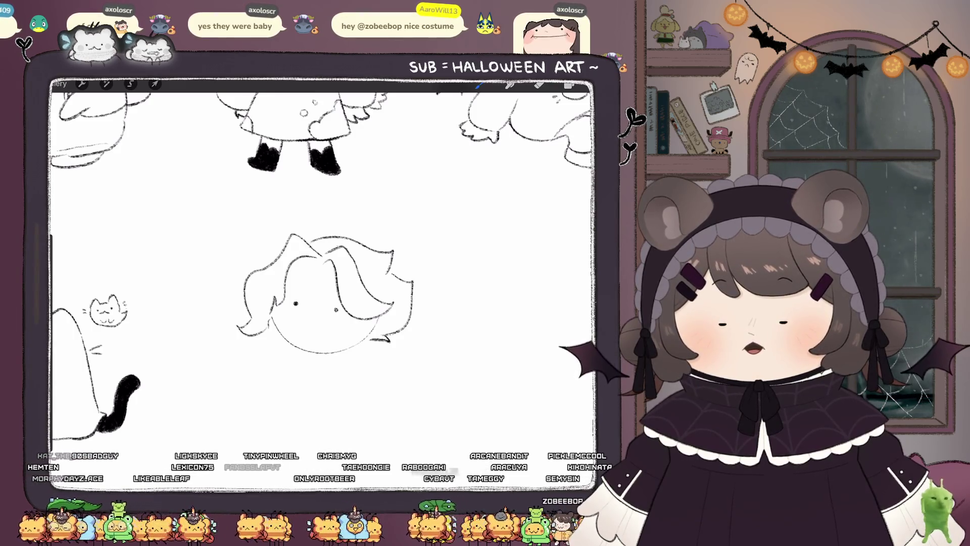
mouse_move(301, 288)
left_mouse_down()
mouse_move(331, 298)
mouse_move(310, 327)
left_mouse_up()
key("ctrl+z")
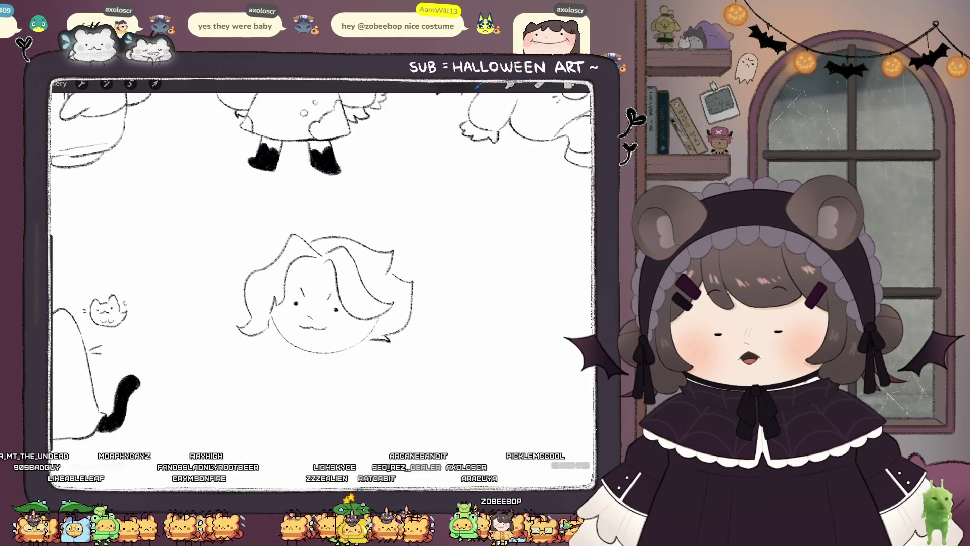
left_click_drag(302, 329, 327, 334)
scroll(323, 291, "down", 2)
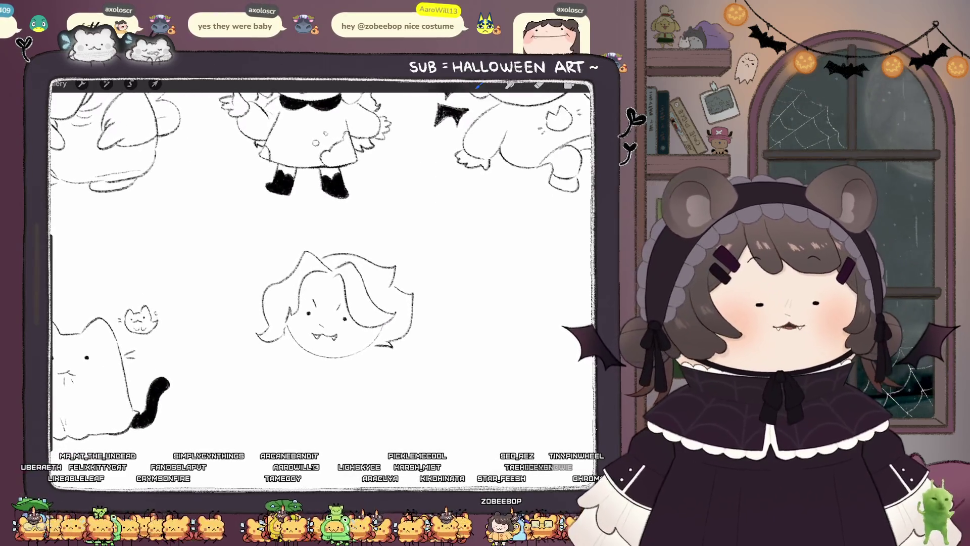
scroll(324, 278, "up", 1)
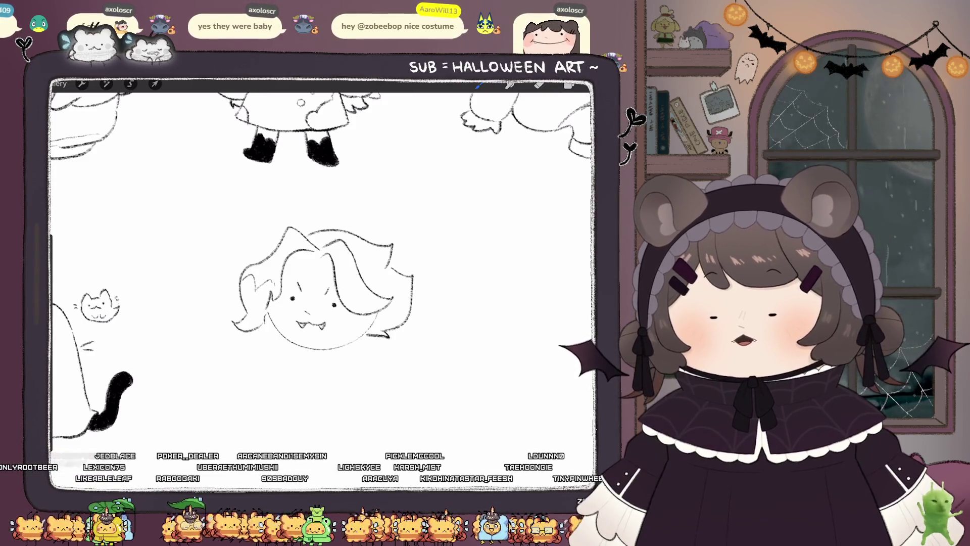
key("ctrl+z")
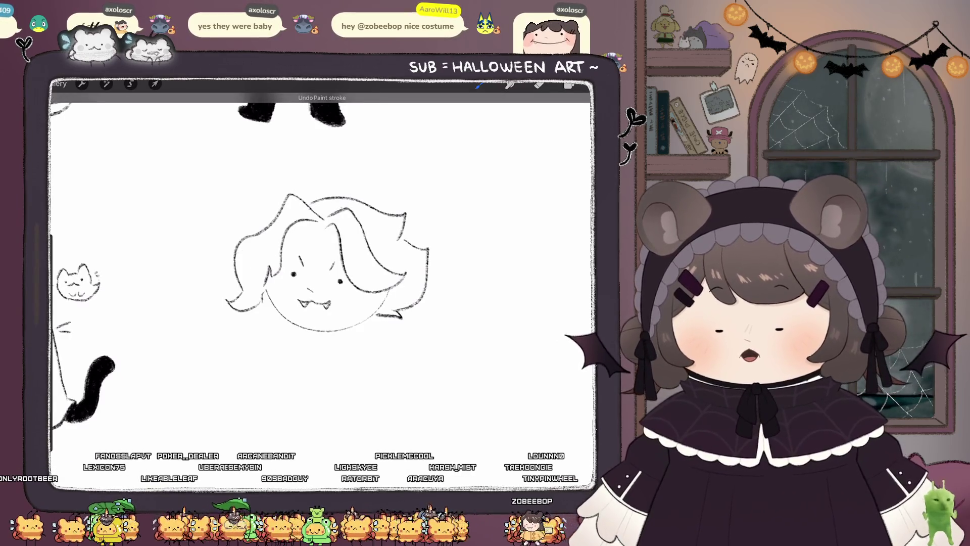
Step: Add strands to the left side of the hair and a short stroke by the right cheek, erasing strays
mouse_move(237, 268)
left_mouse_down()
mouse_move(253, 254)
mouse_move(265, 273)
left_mouse_up()
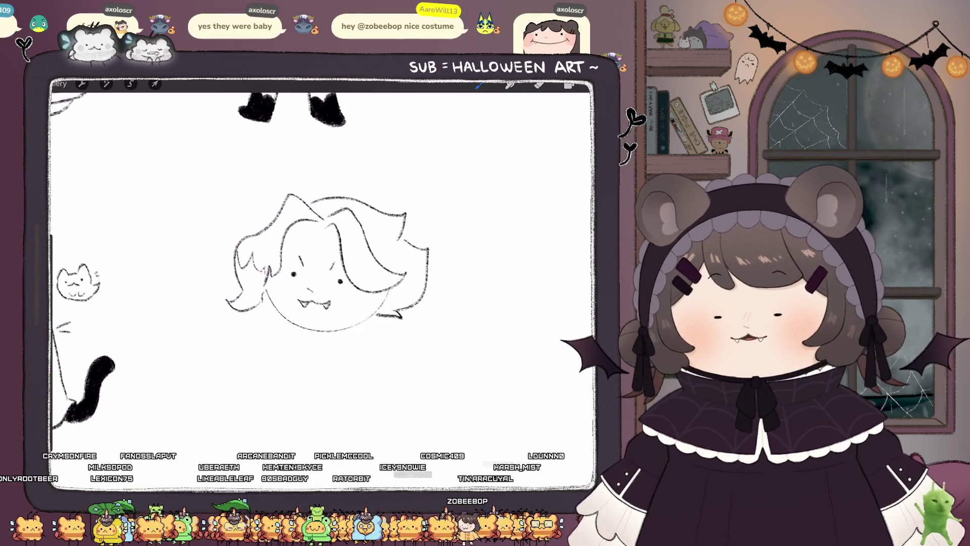
scroll(324, 283, "down", 1)
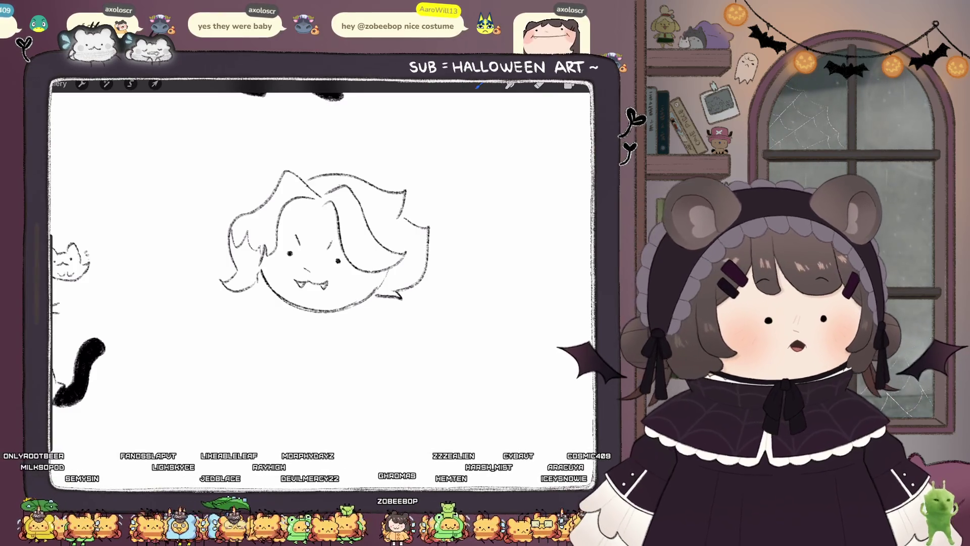
left_click_drag(396, 271, 383, 286)
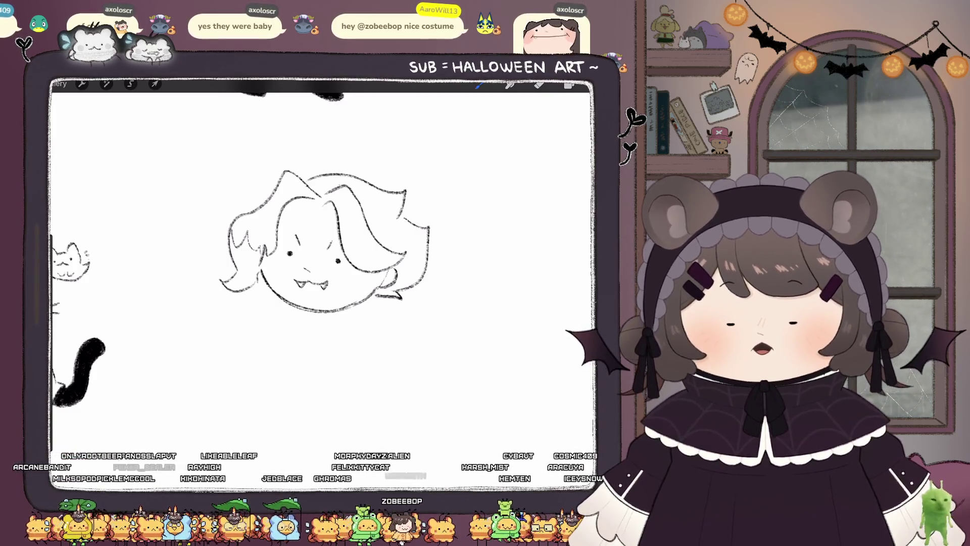
key("e")
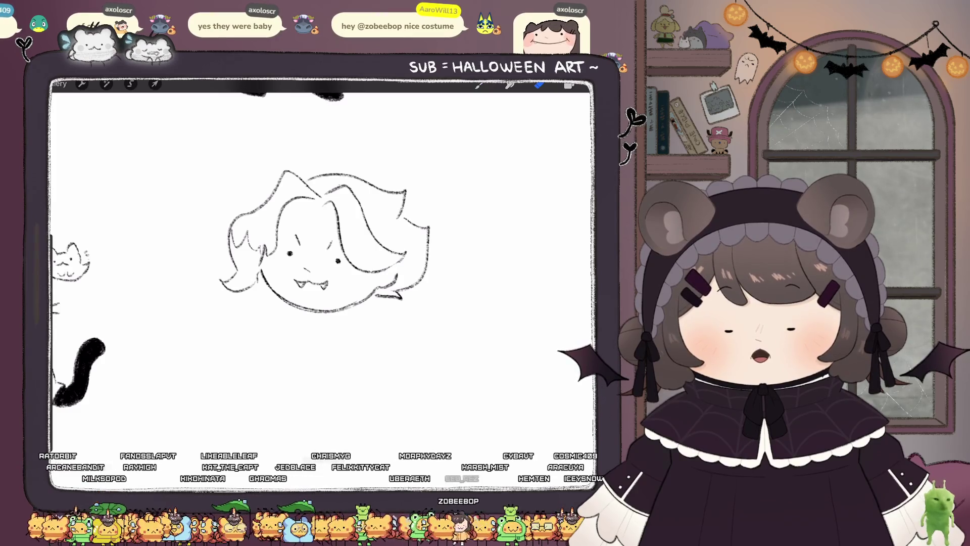
scroll(349, 263, "up", 3)
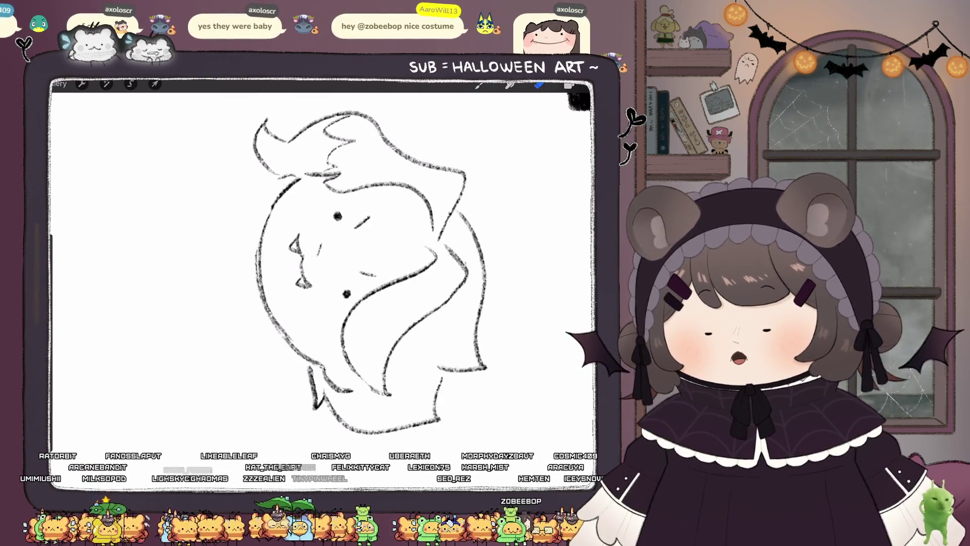
key("b")
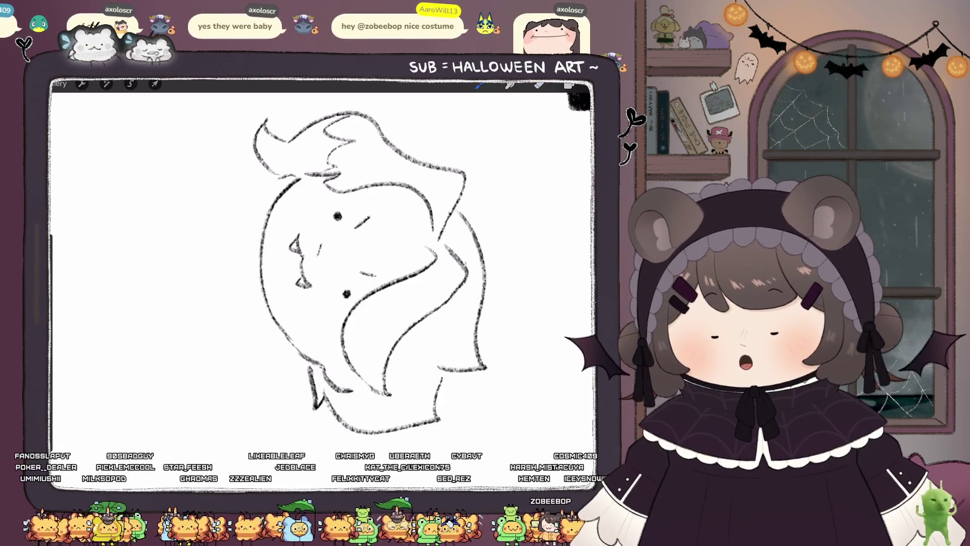
key("e")
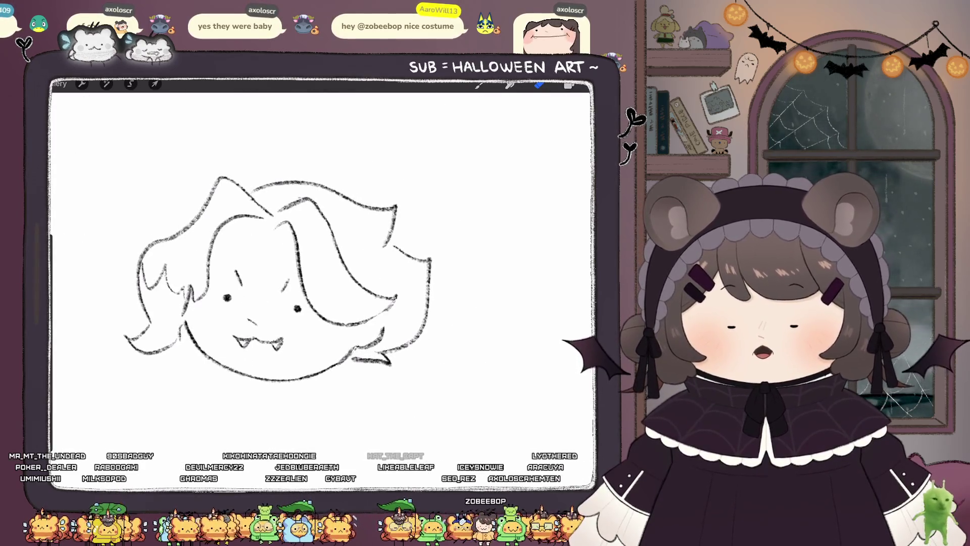
key("b")
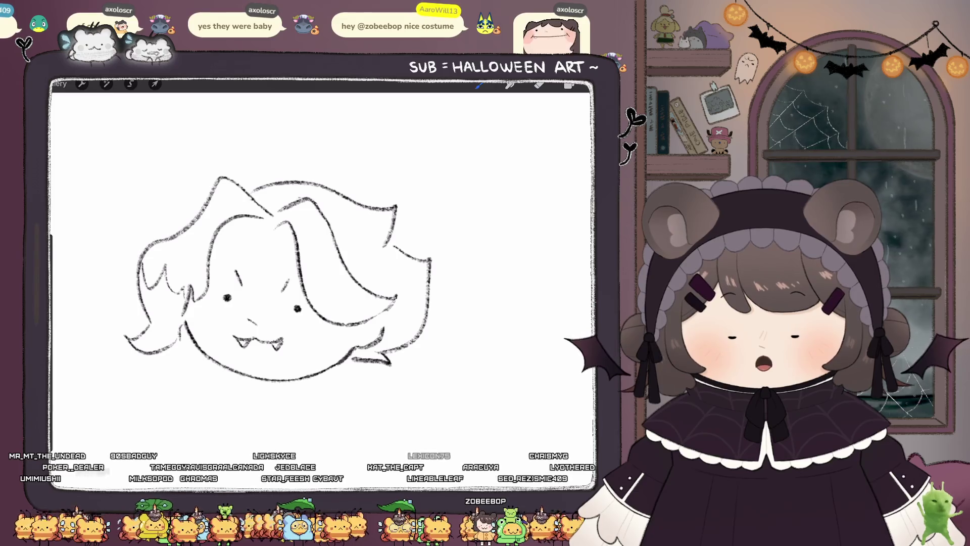
scroll(283, 252, "down", 2)
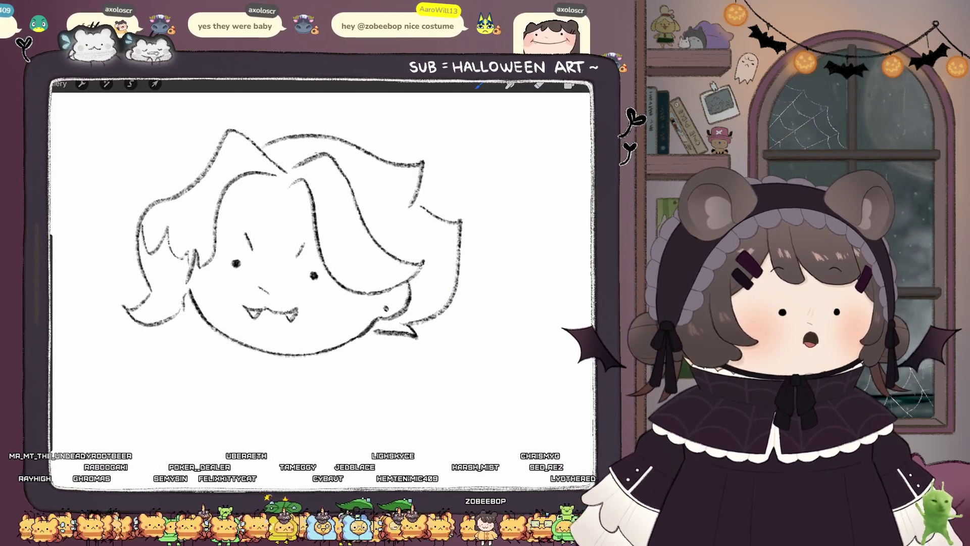
scroll(323, 253, "up", 3)
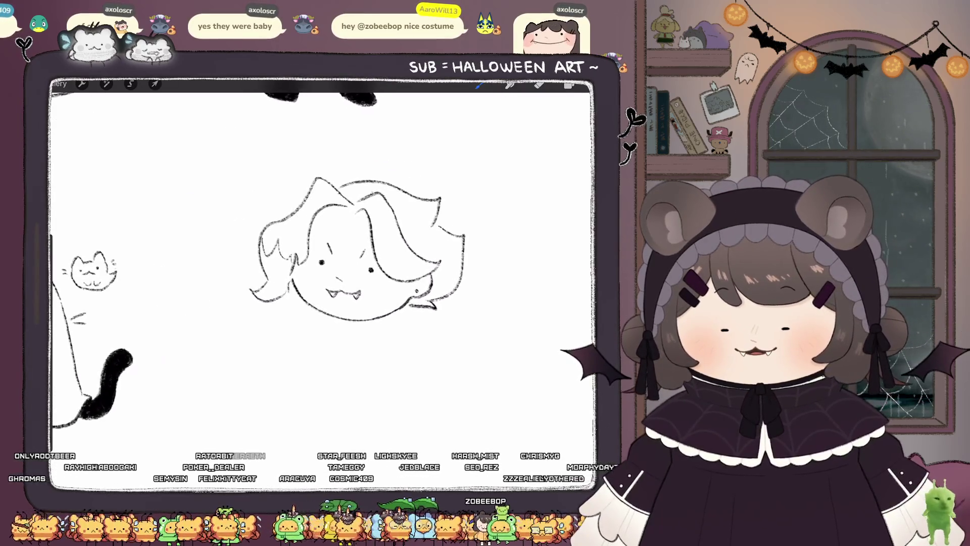
scroll(348, 222, "down", 3)
left_click(106, 83)
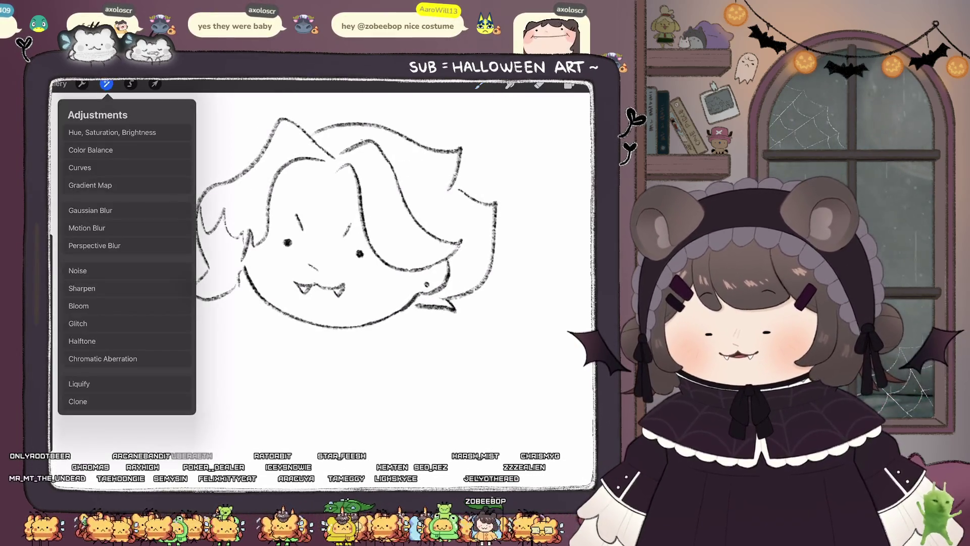
Step: Add small detail strokes near the ear and above the vampire face's left eye
left_click(79, 384)
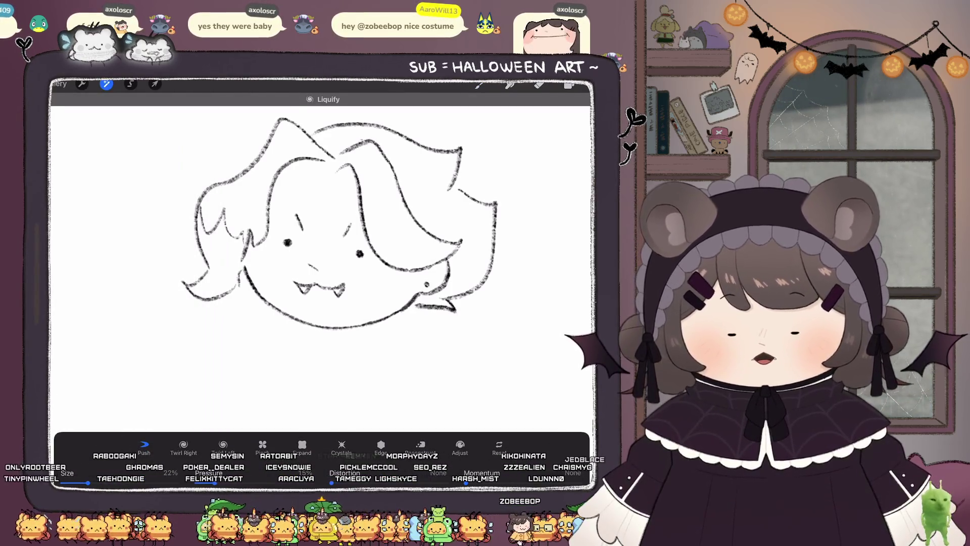
key("b")
scroll(368, 278, "up", 2)
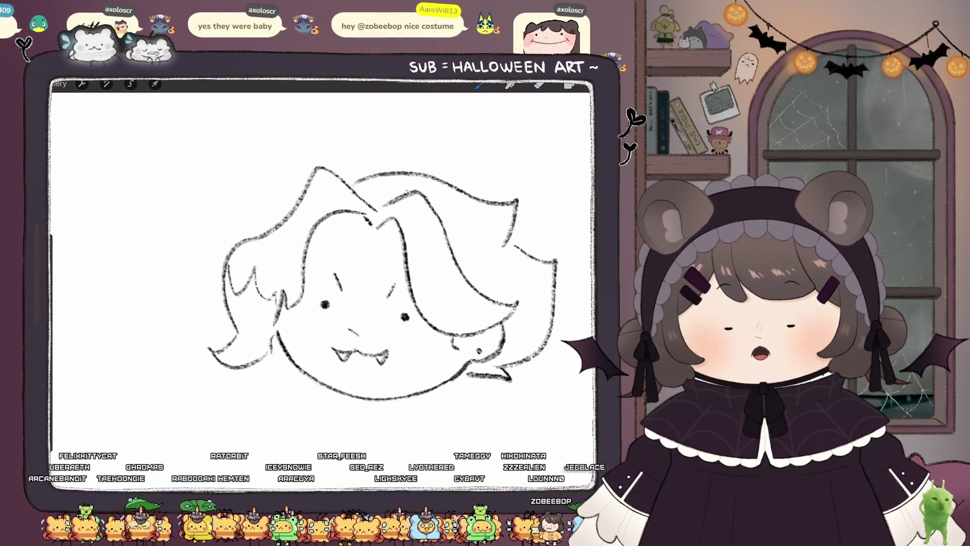
left_click_drag(466, 336, 454, 349)
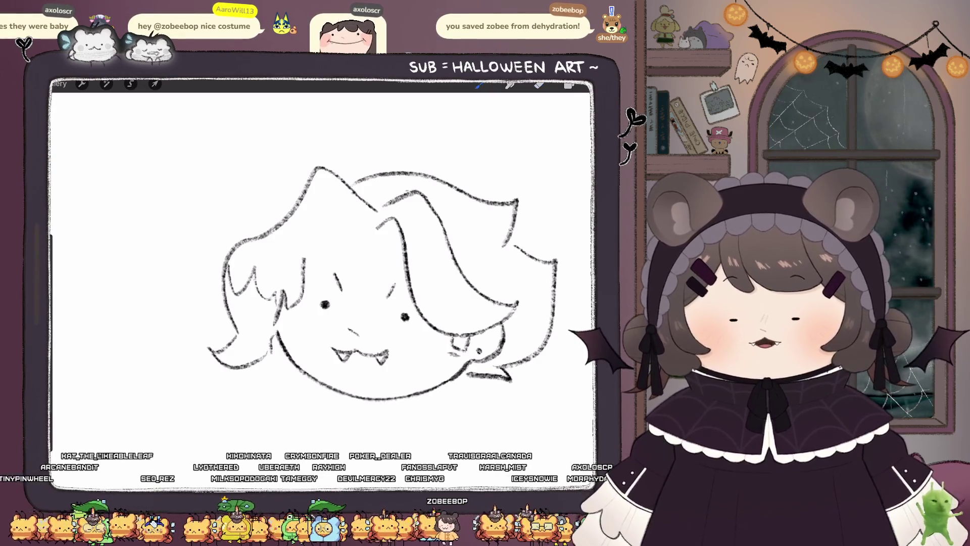
left_click_drag(347, 225, 372, 231)
scroll(414, 268, "down", 5)
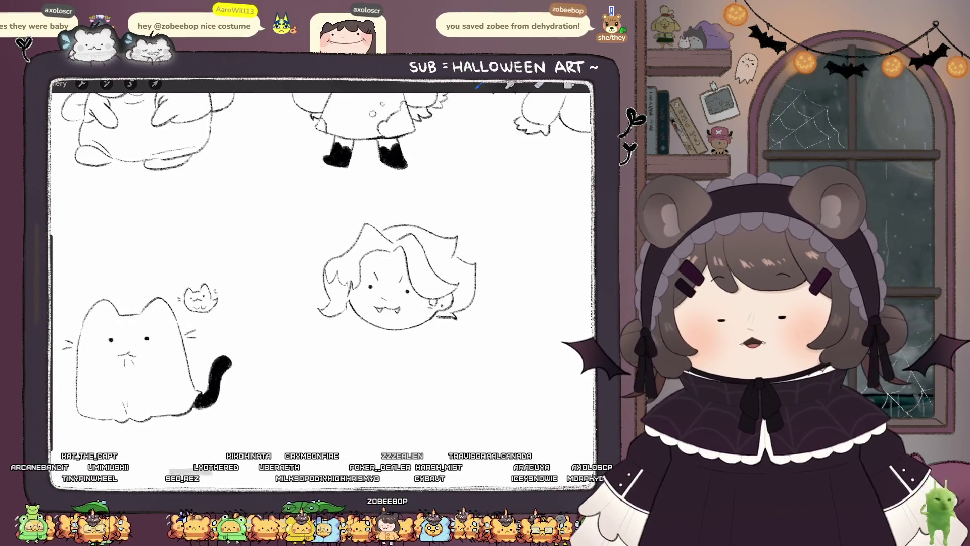
Step: Take back the latest pencil stroke on the vampire chibi head with a single undo
scroll(376, 298, "up", 3)
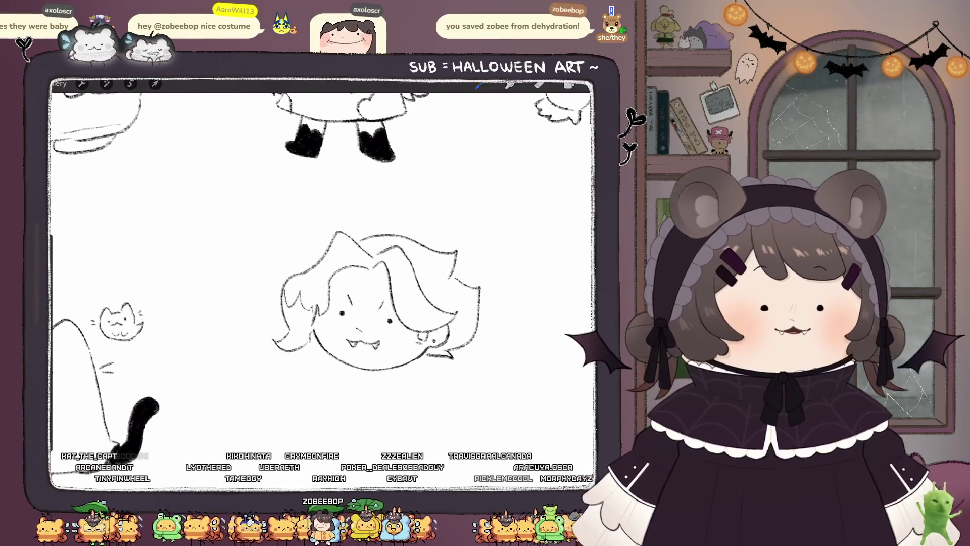
scroll(354, 278, "down", 3)
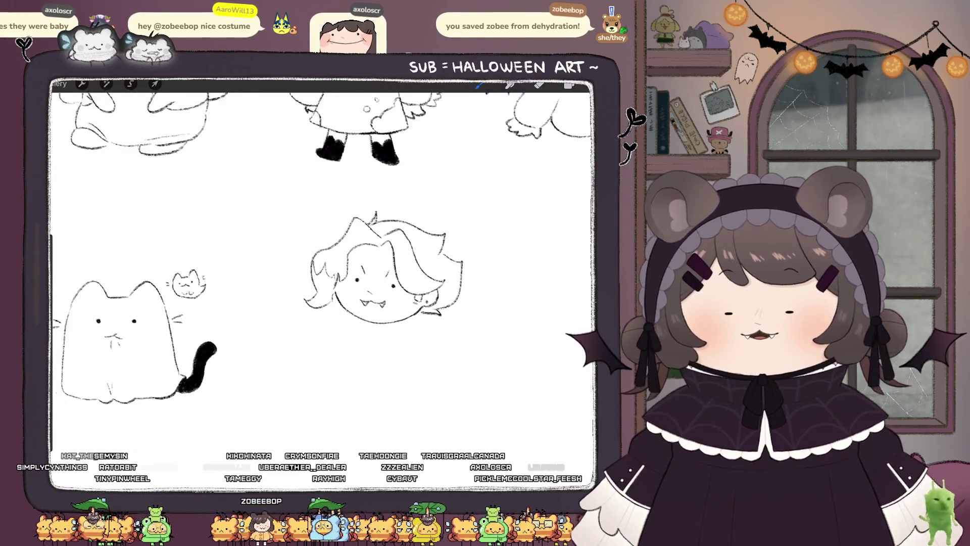
scroll(354, 277, "up", 3)
key("ctrl+z")
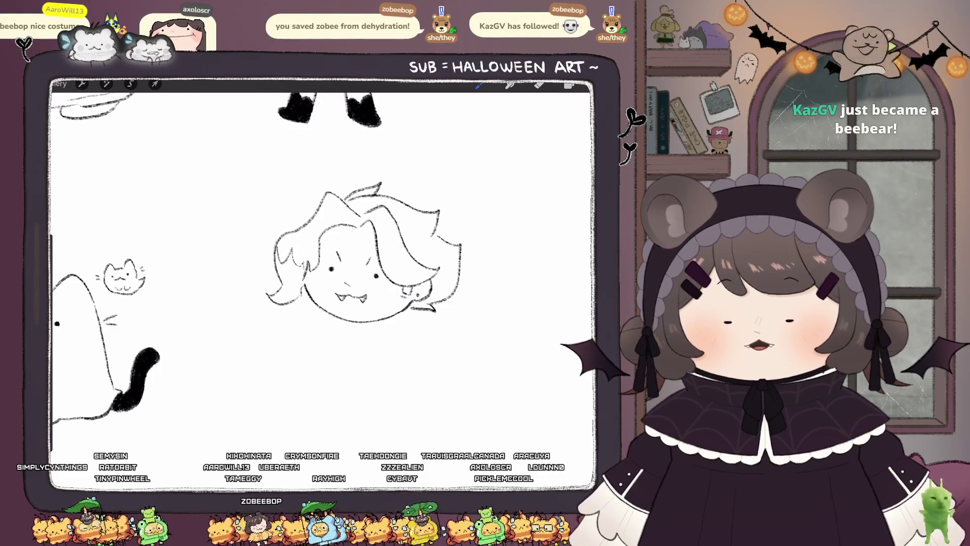
scroll(323, 283, "up", 1)
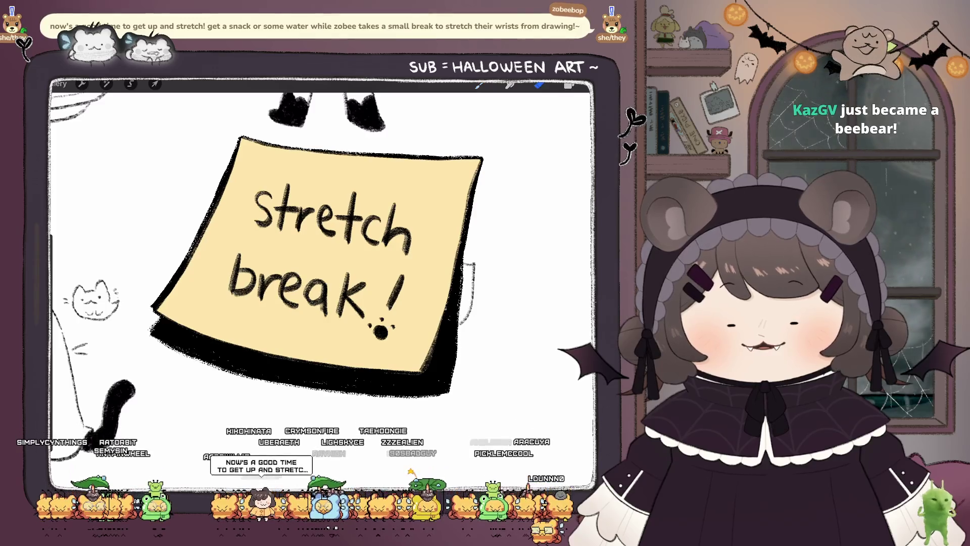
scroll(323, 283, "down", 2)
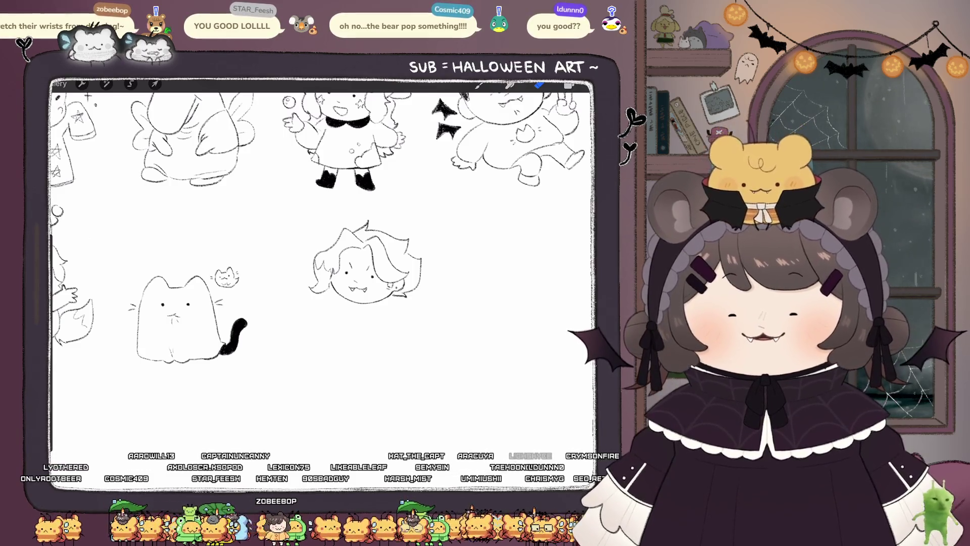
Step: Draw a line along the chin's bottom and a curve for the body's left side below it
scroll(354, 283, "up", 3)
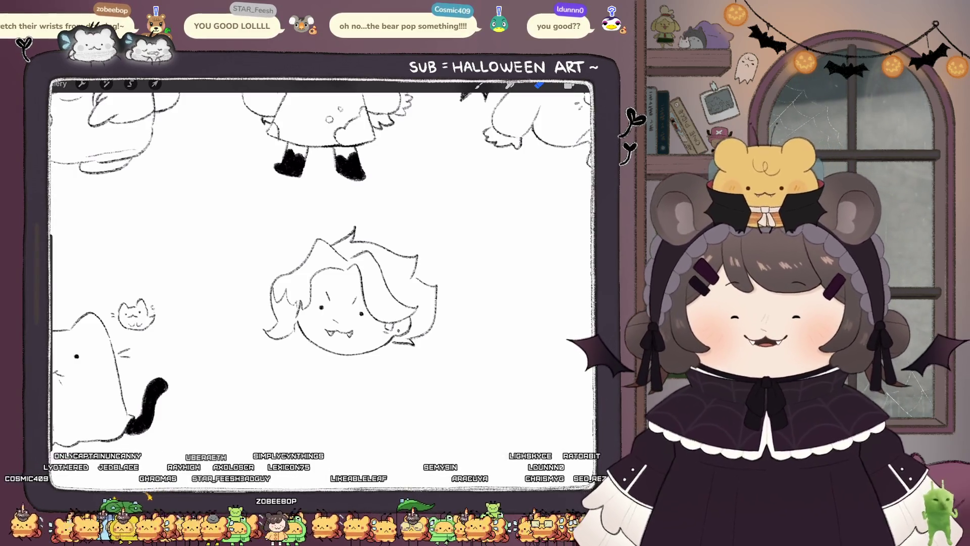
scroll(323, 283, "down", 2)
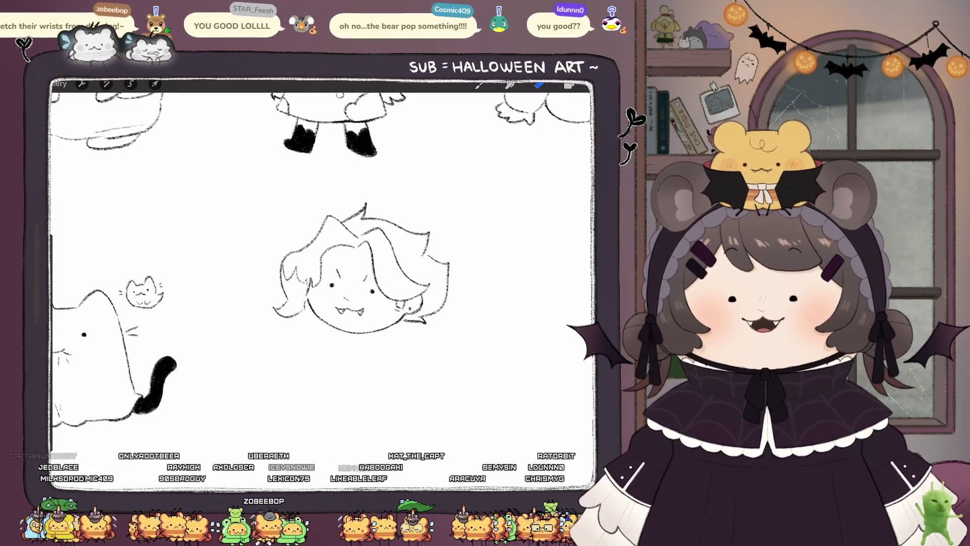
scroll(323, 283, "up", 2)
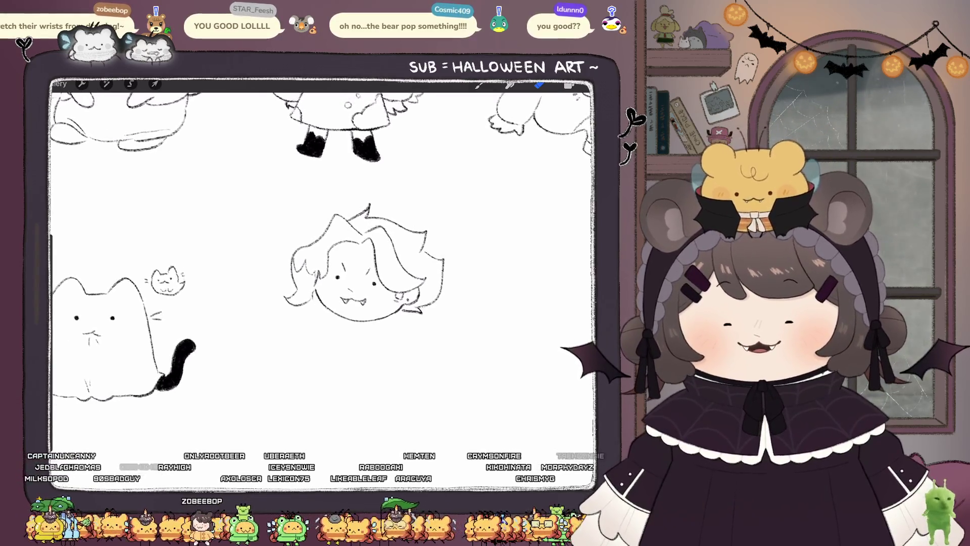
scroll(323, 283, "down", 3)
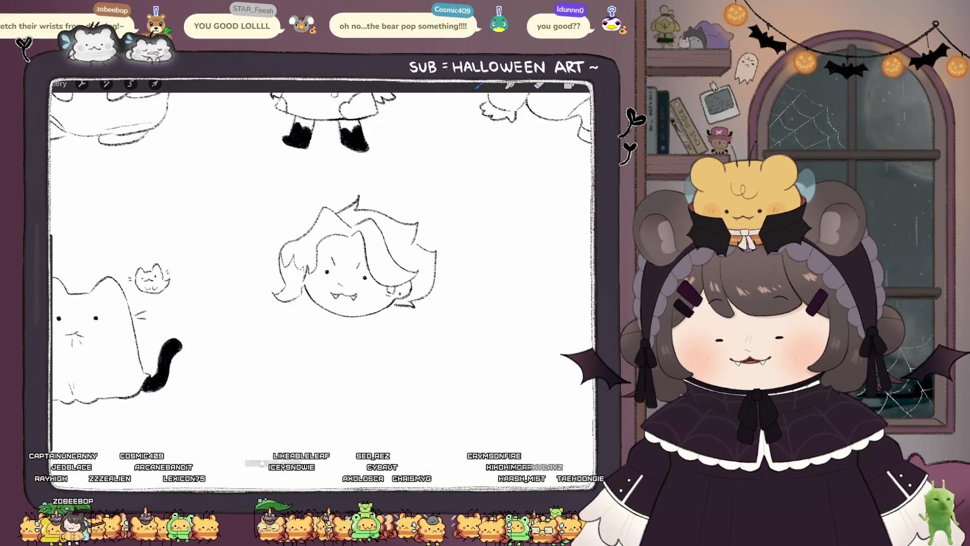
left_click_drag(314, 321, 382, 324)
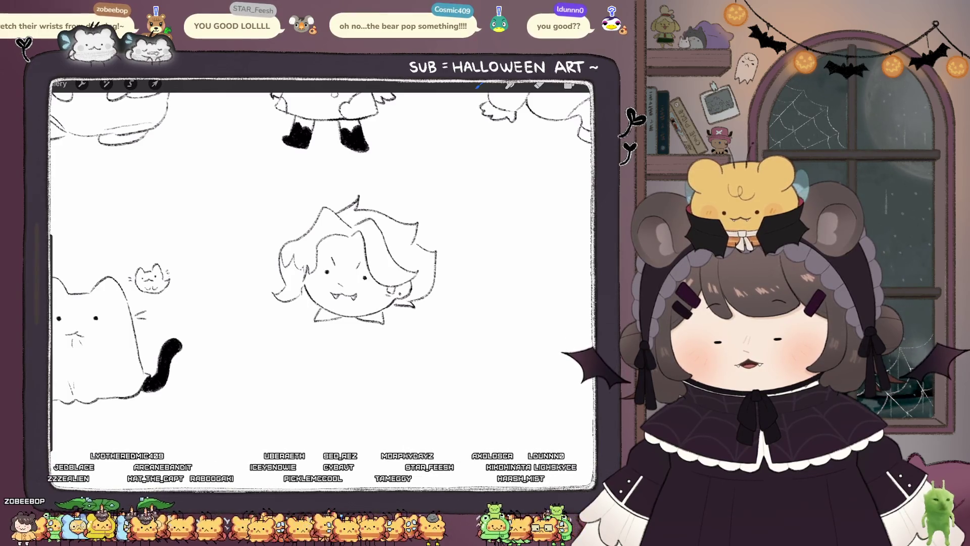
left_click_drag(305, 306, 276, 331)
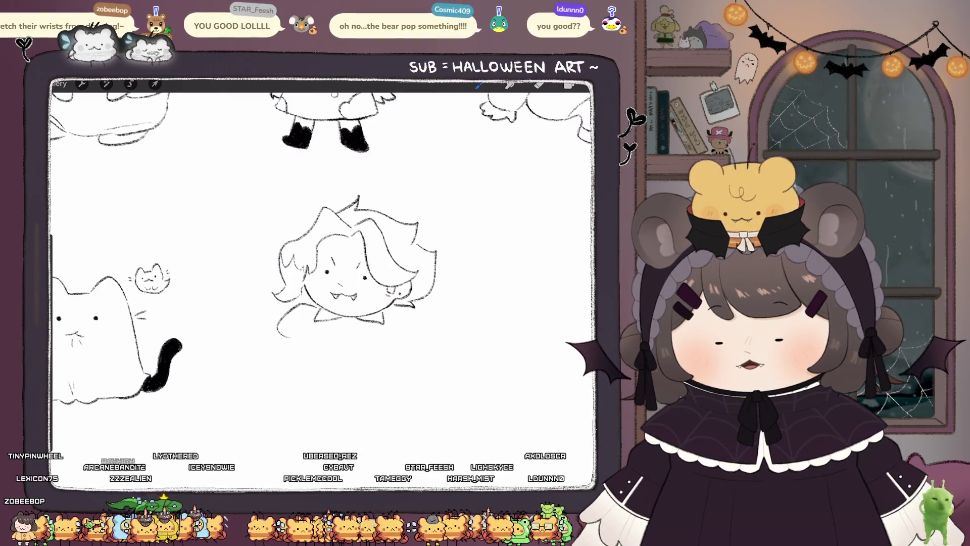
Step: Sketch the dress body's left and right sides, then erase the left half of its bottom line
key("ctrl+z")
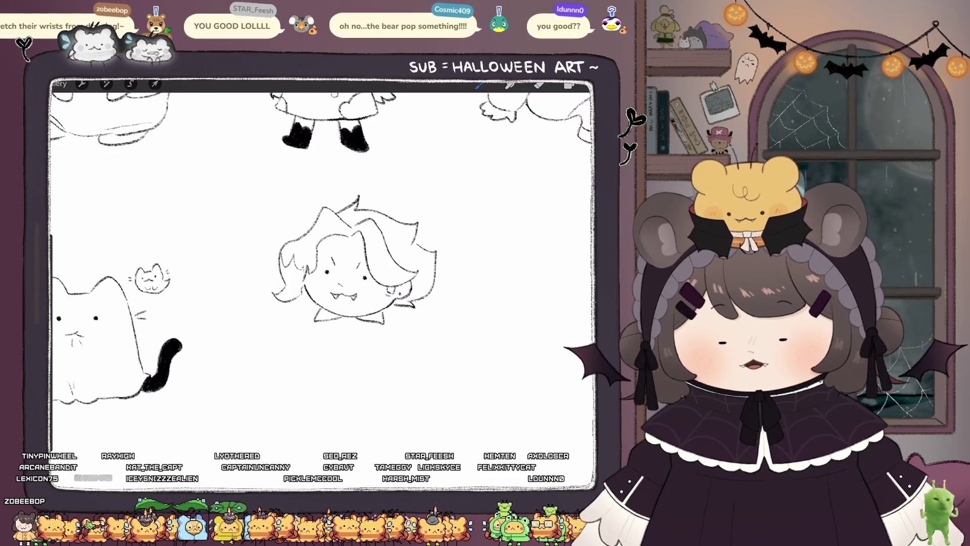
mouse_move(316, 311)
left_mouse_down()
mouse_move(300, 333)
mouse_move(325, 354)
mouse_move(364, 357)
left_mouse_up()
key("ctrl+z")
left_click_drag(392, 327, 379, 357)
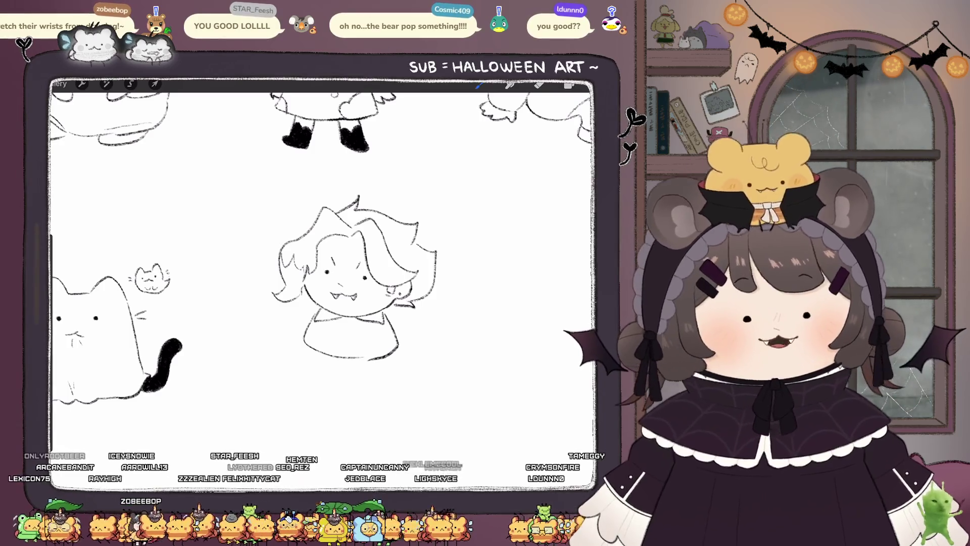
left_click_drag(315, 350, 359, 360)
key("b")
Step: Try out strokes at the dress's bottom-left edge, undoing the short one underneath
scroll(354, 273, "up", 3)
key("ctrl+z")
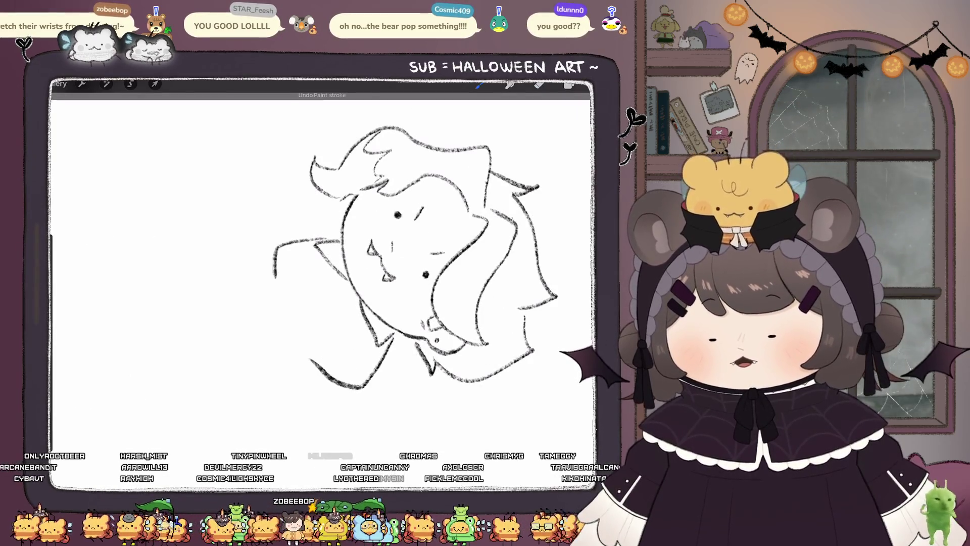
left_click_drag(291, 329, 327, 376)
scroll(353, 273, "down", 3)
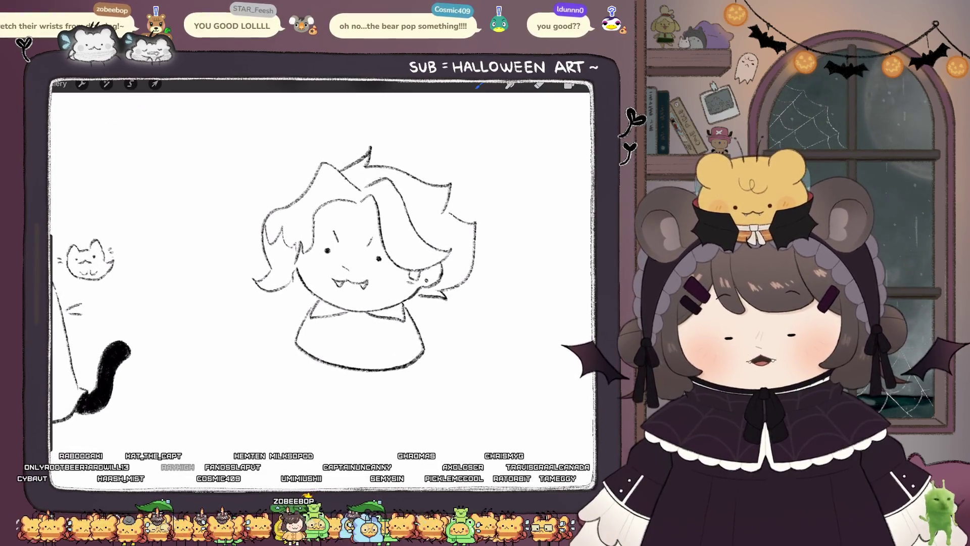
scroll(303, 252, "down", 3)
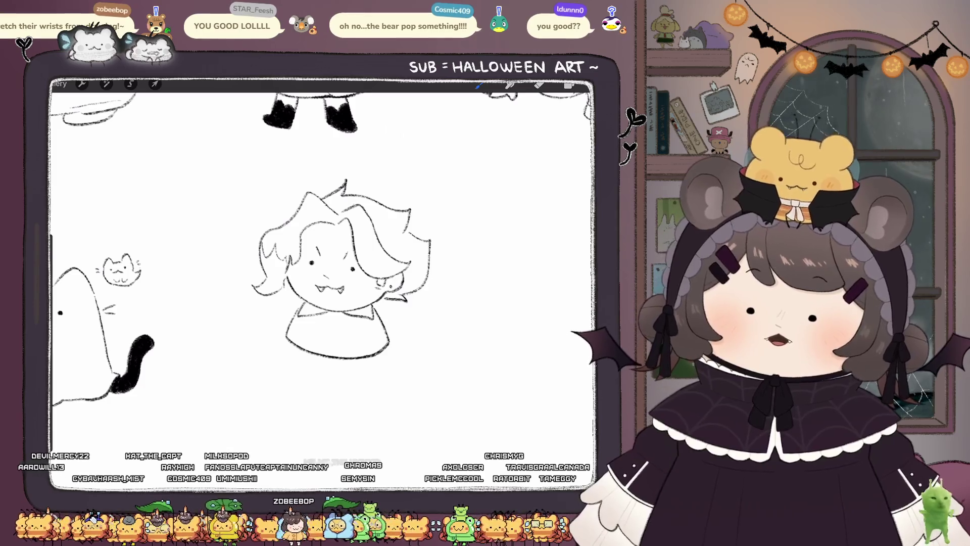
scroll(324, 263, "down", 1)
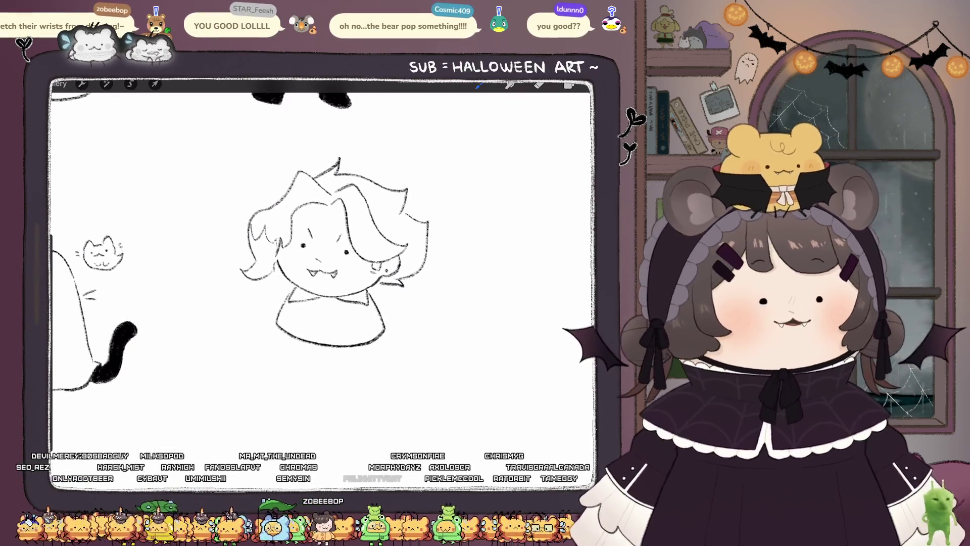
scroll(323, 262, "up", 1)
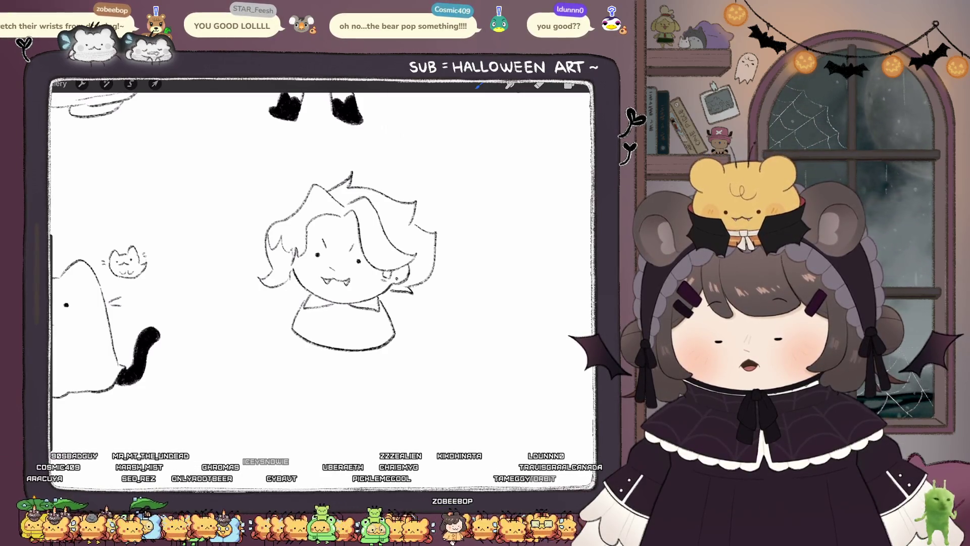
left_click_drag(296, 338, 302, 362)
scroll(344, 273, "down", 2)
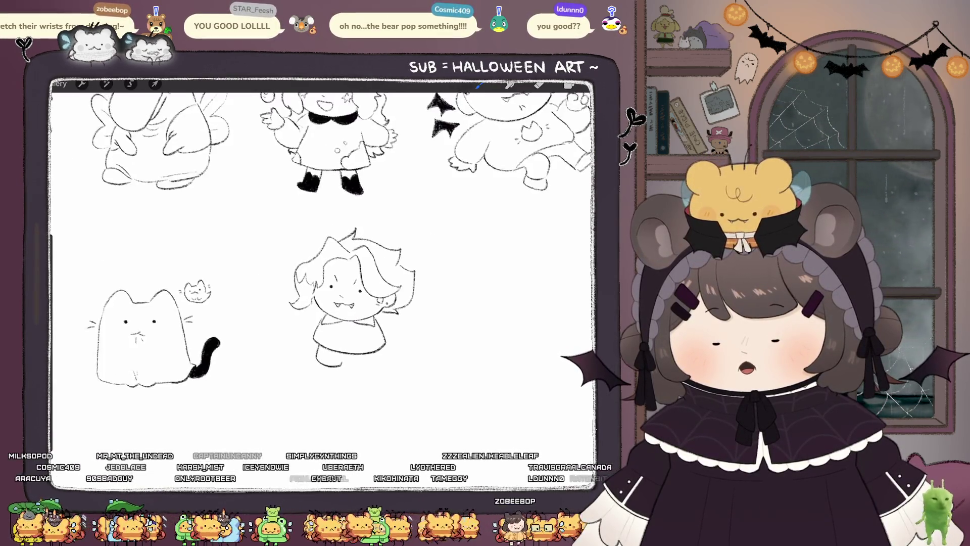
scroll(344, 273, "up", 1)
key("ctrl+z")
scroll(323, 283, "up", 2)
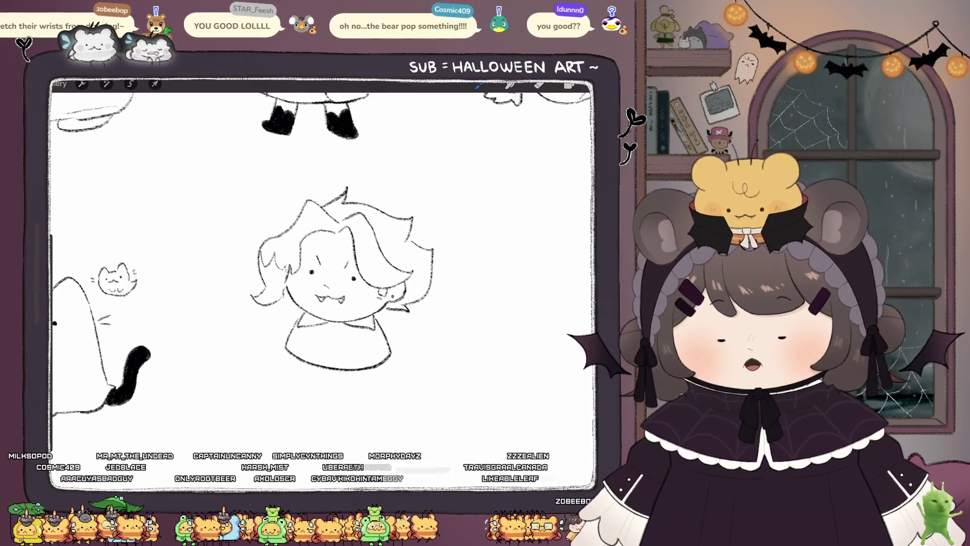
Step: Erase the lower dress outline and start redrawing the body's left side
key("e")
mouse_move(285, 331)
left_mouse_down()
mouse_move(289, 354)
mouse_move(371, 368)
mouse_move(391, 352)
left_mouse_up()
key("b")
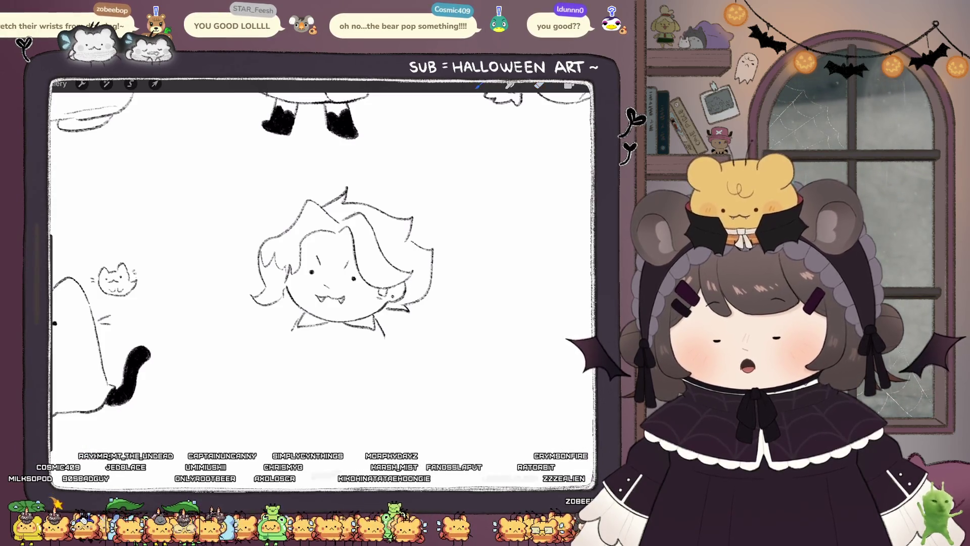
left_click_drag(277, 312, 283, 343)
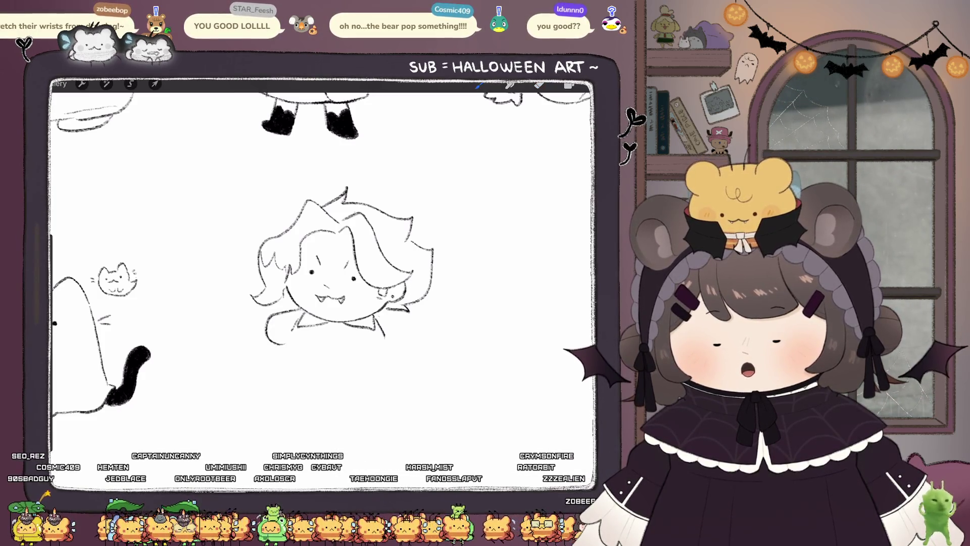
left_click_drag(379, 316, 401, 351)
mouse_move(294, 326)
left_mouse_down()
mouse_move(289, 343)
mouse_move(307, 358)
mouse_move(251, 337)
mouse_move(261, 324)
left_mouse_up()
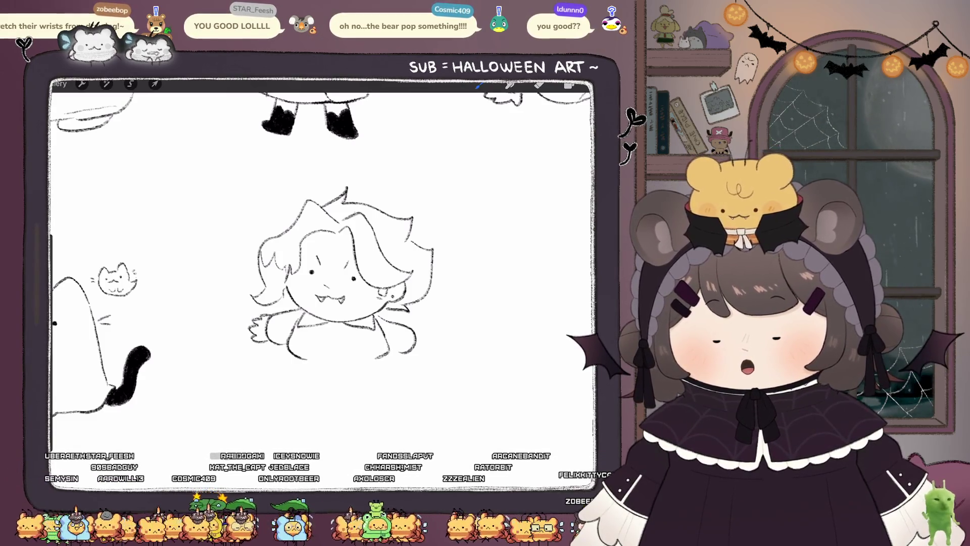
left_click_drag(422, 339, 428, 348)
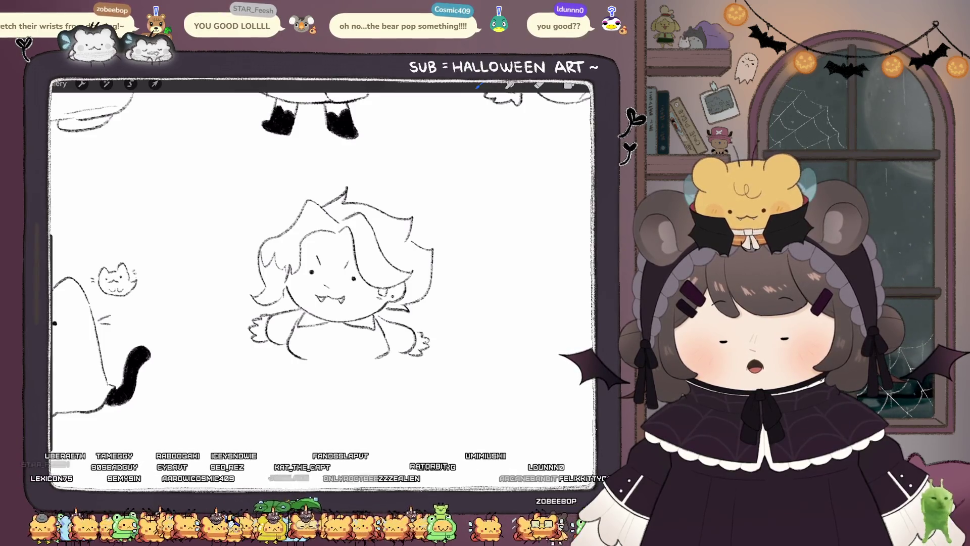
scroll(343, 273, "down", 2)
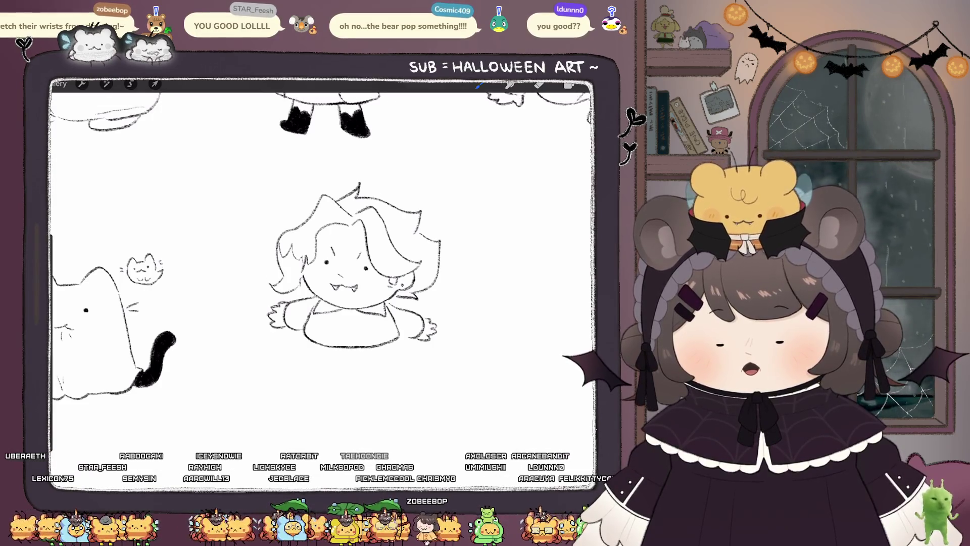
mouse_move(313, 342)
left_mouse_down()
mouse_move(303, 355)
mouse_move(322, 369)
mouse_move(311, 373)
left_mouse_up()
mouse_move(355, 348)
left_mouse_down()
mouse_move(369, 365)
mouse_move(394, 360)
left_mouse_up()
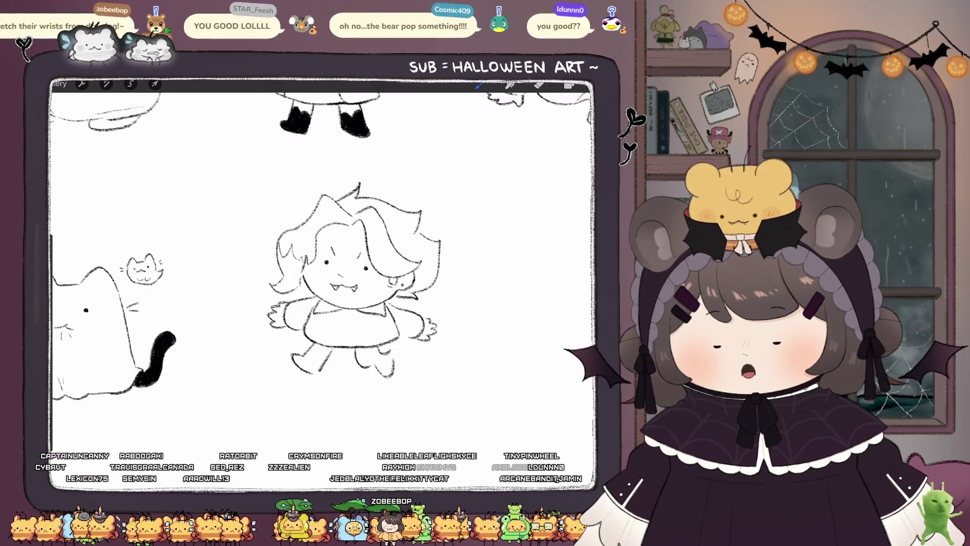
key("ctrl+z")
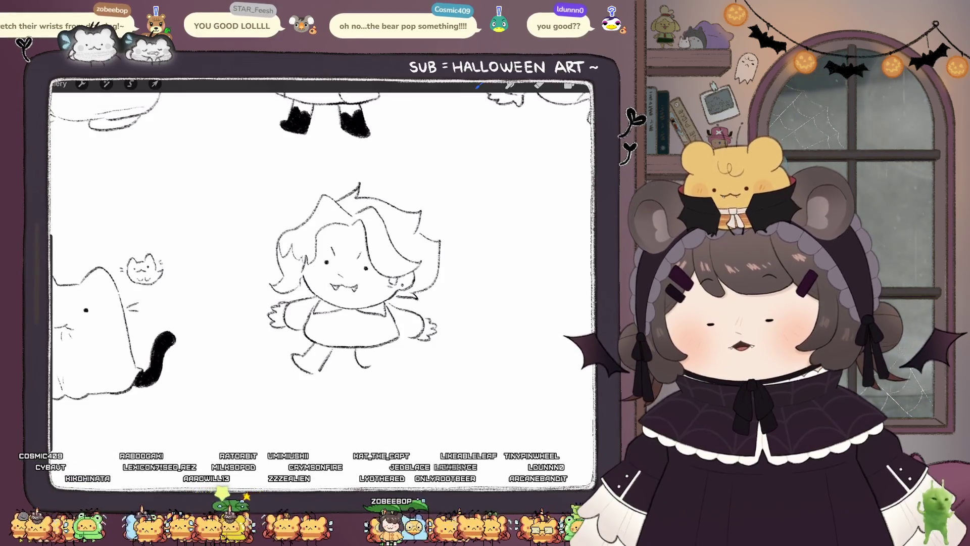
left_click_drag(386, 354, 389, 374)
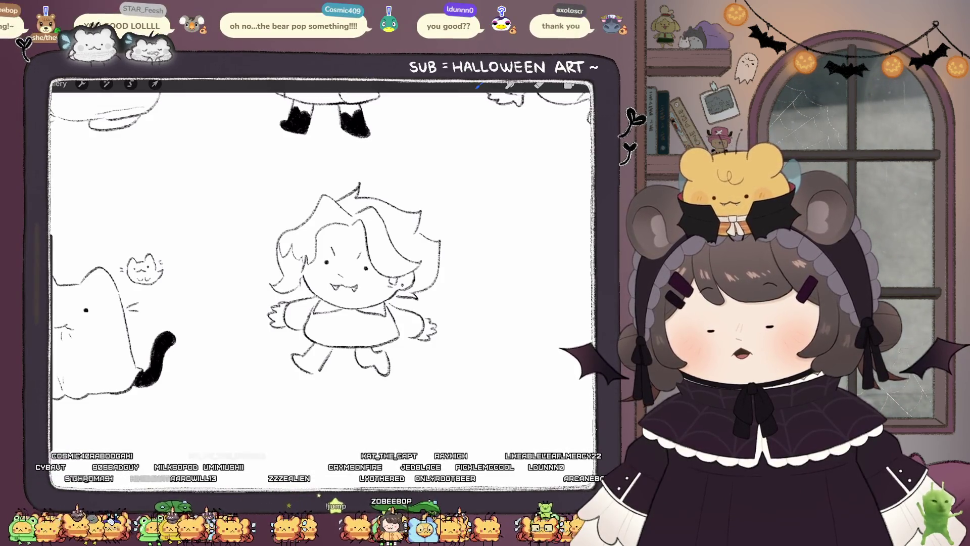
left_click_drag(308, 354, 324, 363)
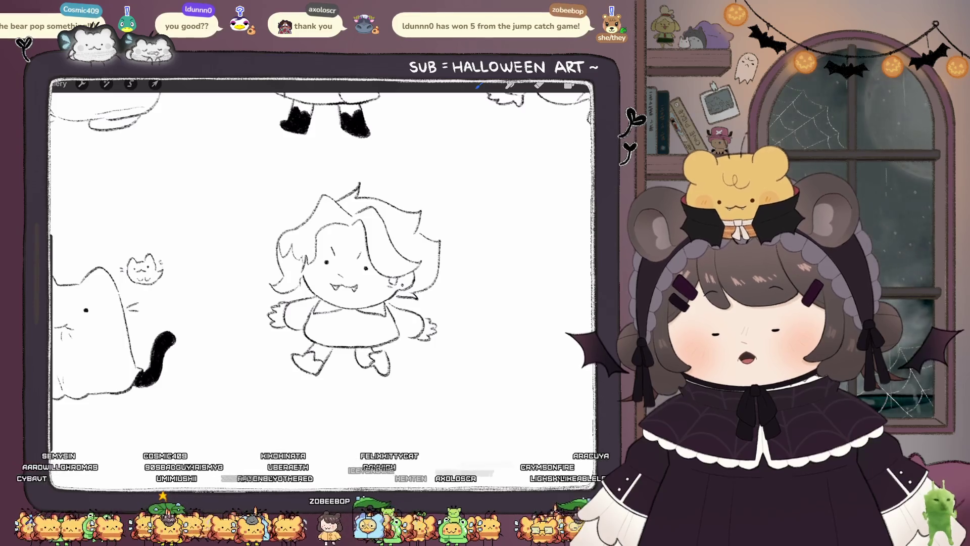
scroll(354, 263, "up", 3)
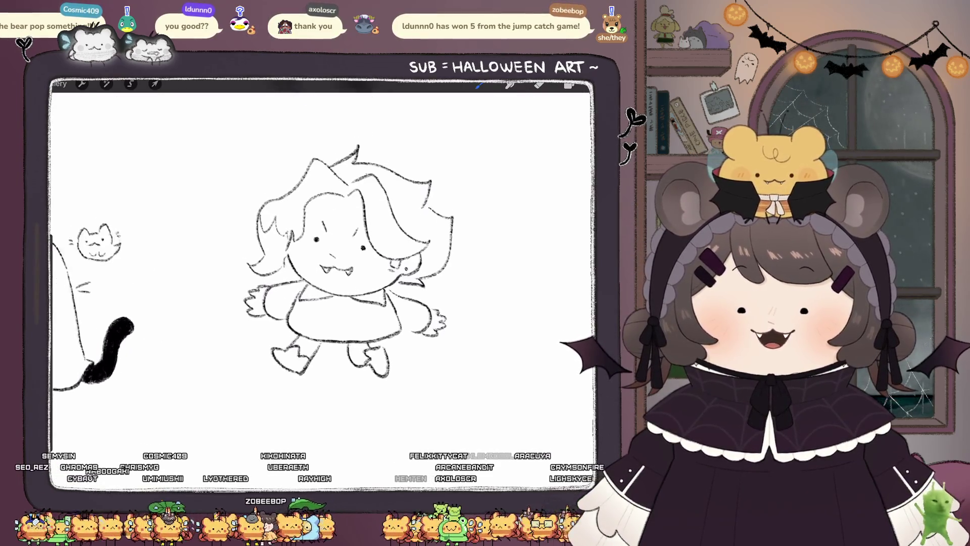
Step: Shade both legs solid black like stockings and add a small bow at the collar
mouse_move(286, 334)
left_mouse_down()
mouse_move(296, 353)
mouse_move(313, 353)
mouse_move(316, 338)
mouse_move(302, 347)
mouse_move(364, 364)
mouse_move(349, 339)
mouse_move(362, 361)
left_mouse_up()
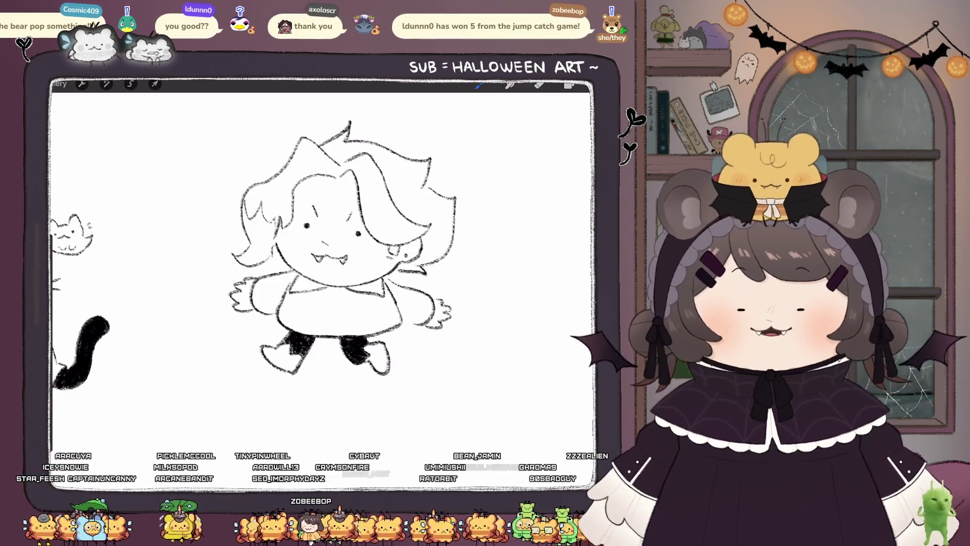
scroll(318, 248, "up", 3)
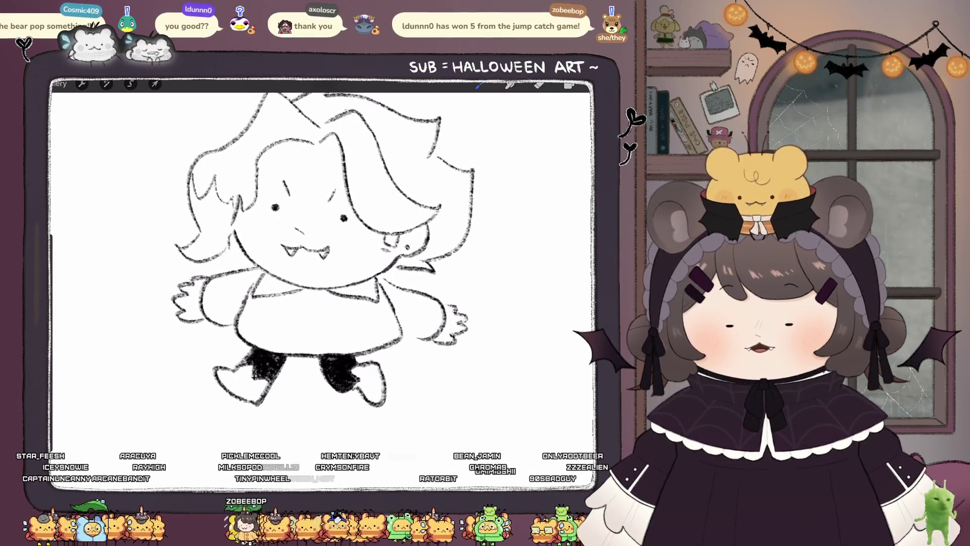
mouse_move(292, 289)
left_mouse_down()
mouse_move(301, 298)
mouse_move(286, 323)
left_mouse_up()
mouse_move(306, 289)
left_mouse_down()
mouse_move(311, 315)
mouse_move(338, 322)
left_mouse_up()
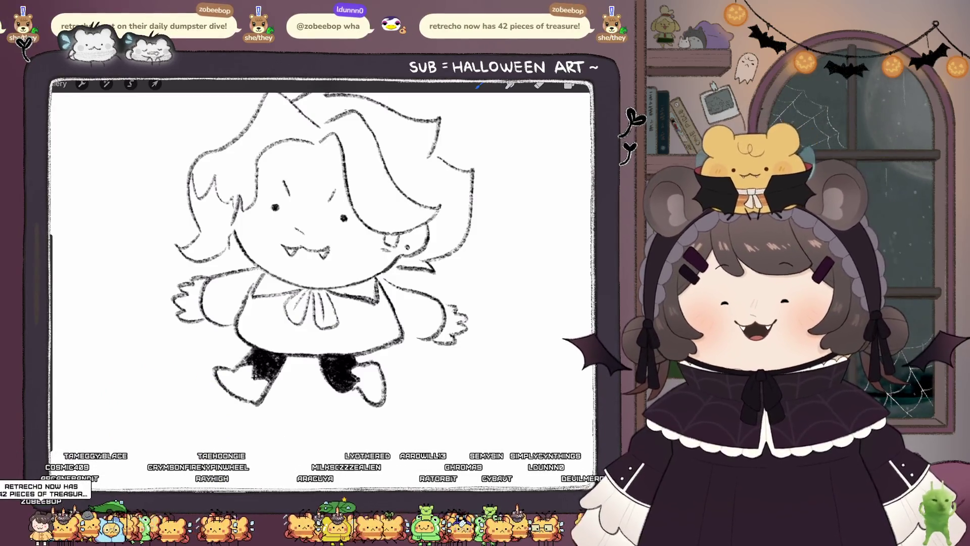
Step: Sketch a small bat wing by the right hand and horns on the right and left of the hair
scroll(334, 243, "down", 3)
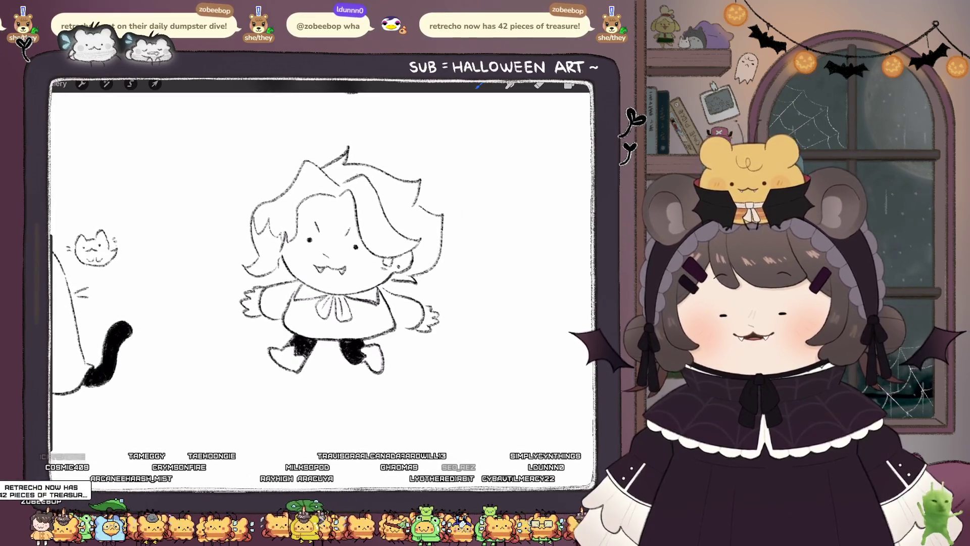
scroll(333, 263, "up", 1)
mouse_move(427, 289)
left_mouse_down()
mouse_move(465, 292)
mouse_move(427, 288)
left_mouse_up()
mouse_move(373, 185)
left_mouse_down()
mouse_move(399, 153)
mouse_move(377, 207)
mouse_move(375, 185)
mouse_move(393, 158)
left_mouse_up()
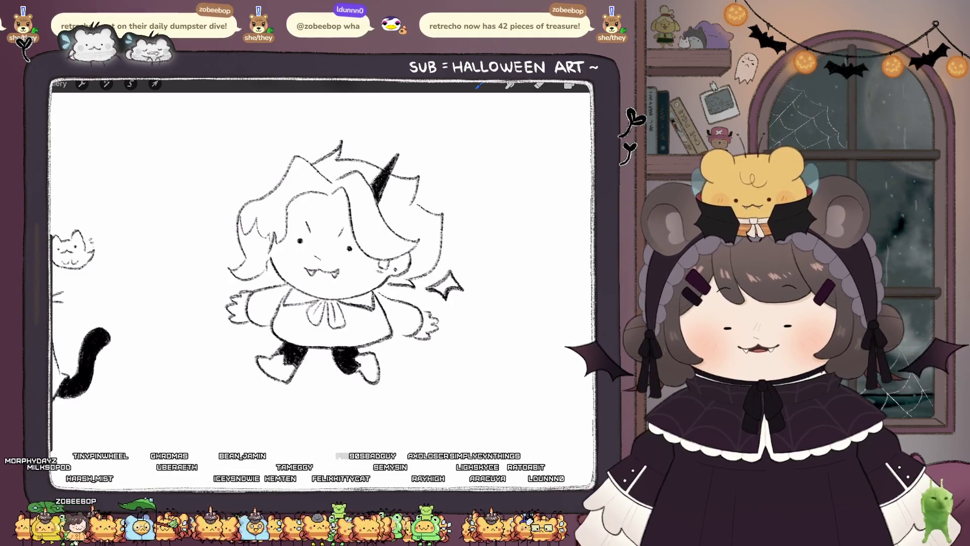
mouse_move(309, 162)
left_mouse_down()
mouse_move(316, 146)
mouse_move(324, 149)
left_mouse_up()
Step: Redo the left horn further left, then fill it and the bat wing solid black
key("ctrl+z")
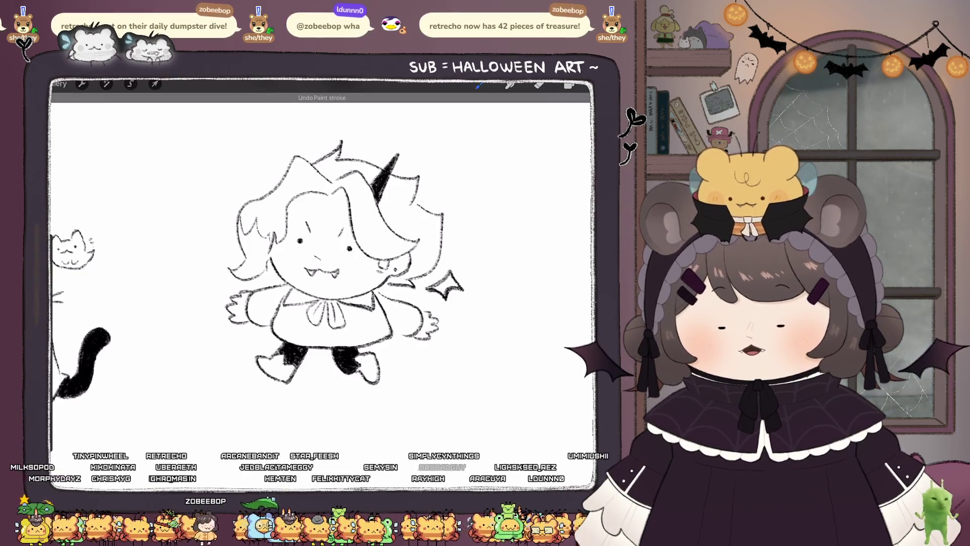
mouse_move(278, 179)
left_mouse_down()
mouse_move(284, 168)
mouse_move(275, 188)
mouse_move(284, 160)
mouse_move(276, 189)
left_mouse_up()
key("ctrl+z")
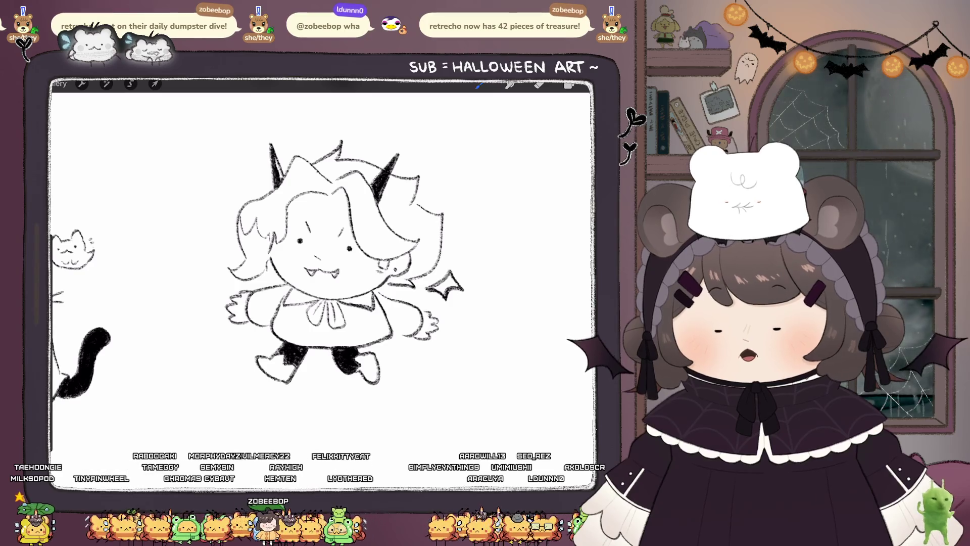
left_click_drag(276, 161, 278, 174)
mouse_move(424, 291)
left_mouse_down()
mouse_move(457, 284)
mouse_move(454, 277)
left_mouse_up()
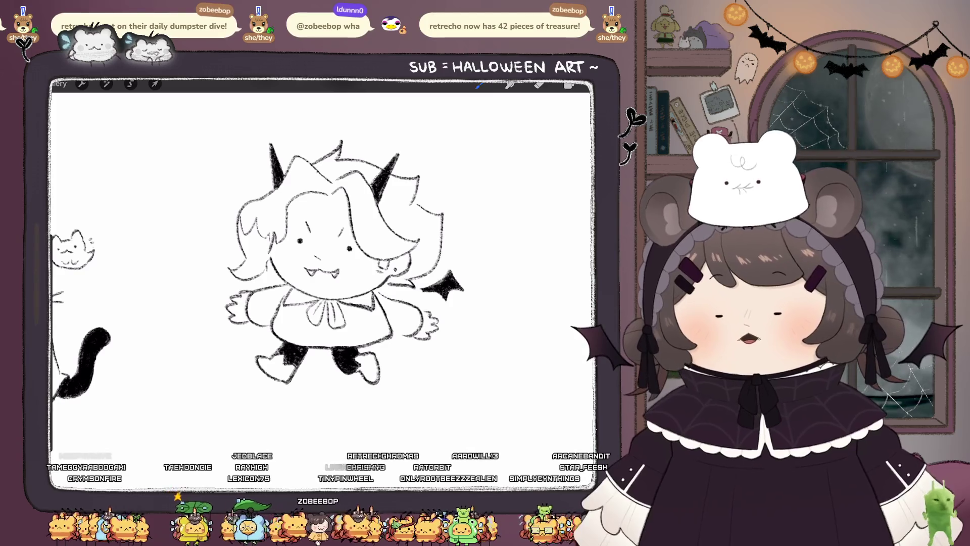
scroll(323, 283, "down", 5)
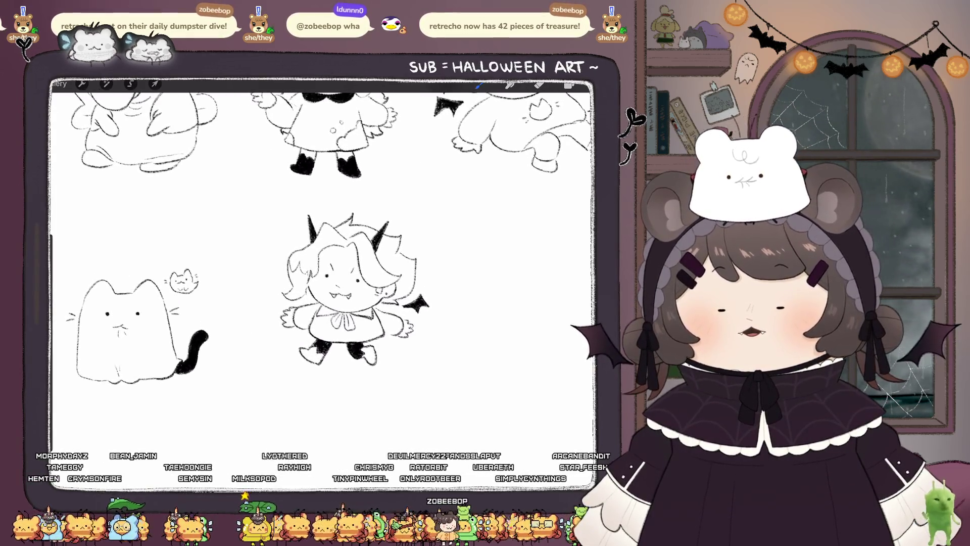
scroll(334, 293, "up", 5)
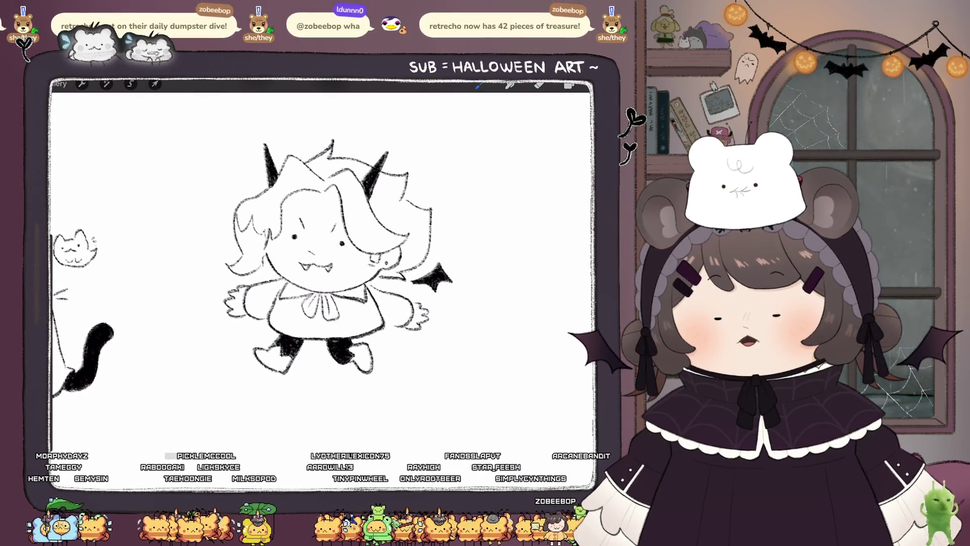
Step: Draw a curving devil tail from the right boot, then undo its spade tip to redraw it
mouse_move(373, 333)
left_mouse_down()
mouse_move(387, 356)
mouse_move(419, 351)
mouse_move(429, 336)
mouse_move(431, 357)
mouse_move(414, 348)
mouse_move(425, 335)
mouse_move(425, 356)
mouse_move(414, 348)
mouse_move(421, 344)
mouse_move(399, 360)
mouse_move(422, 356)
mouse_move(419, 338)
mouse_move(412, 346)
left_mouse_up()
key("ctrl+z")
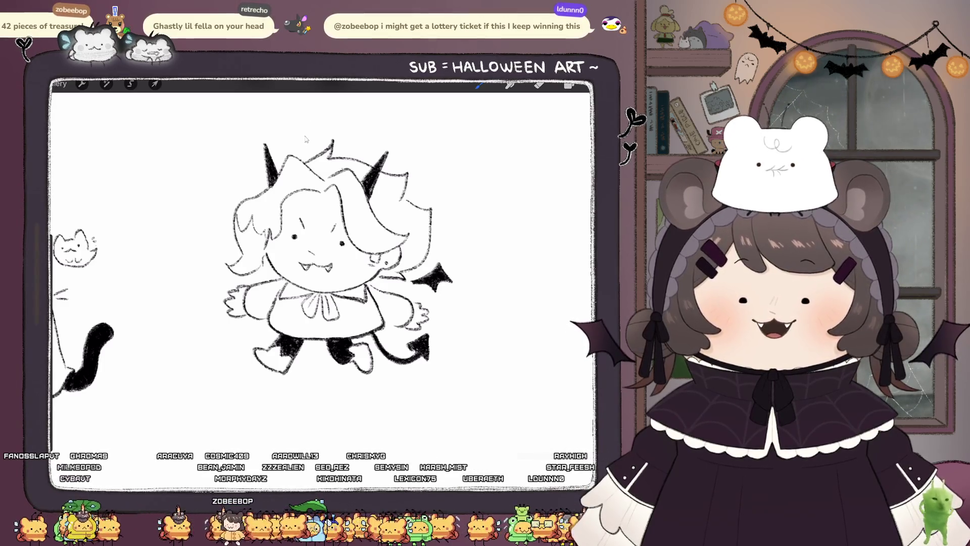
double_click(766, 298)
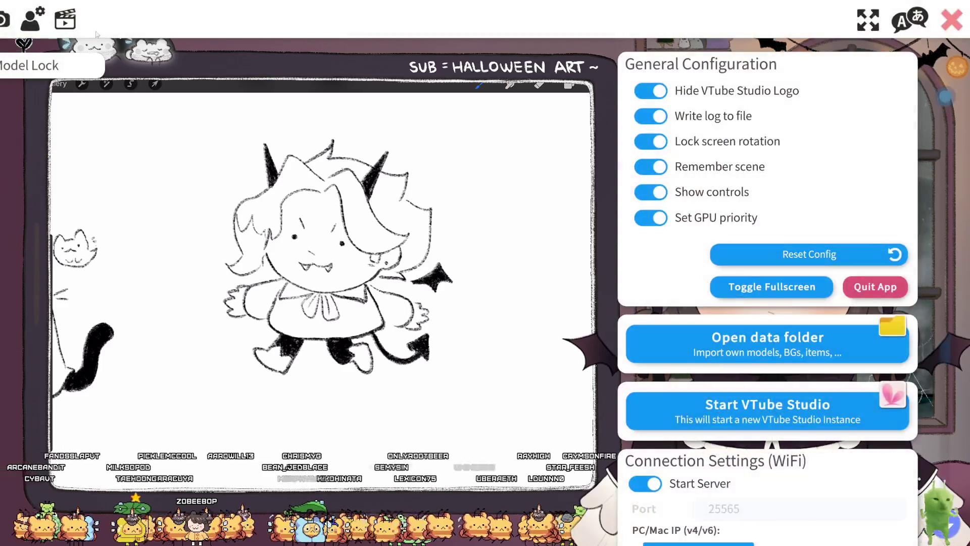
scroll(766, 298, "down", 10)
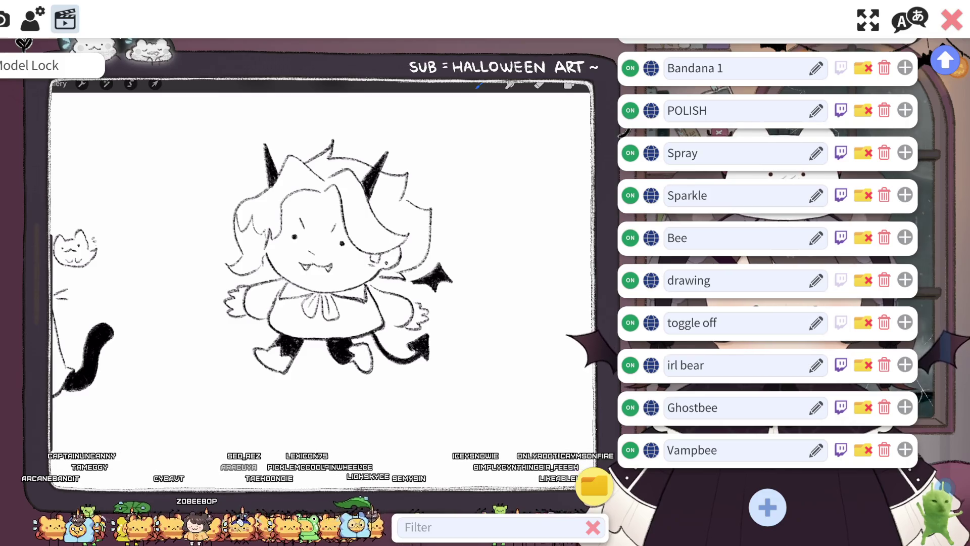
left_click(840, 450)
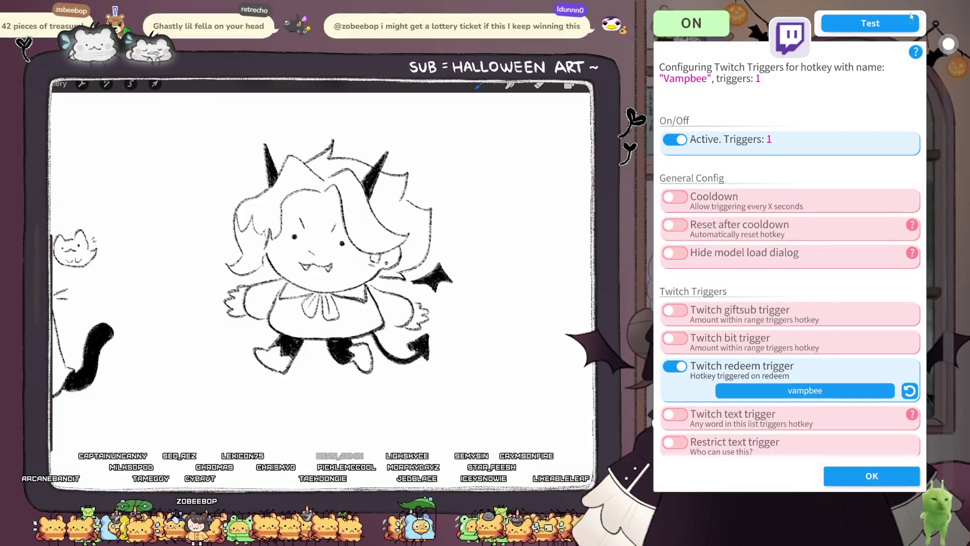
left_click(880, 482)
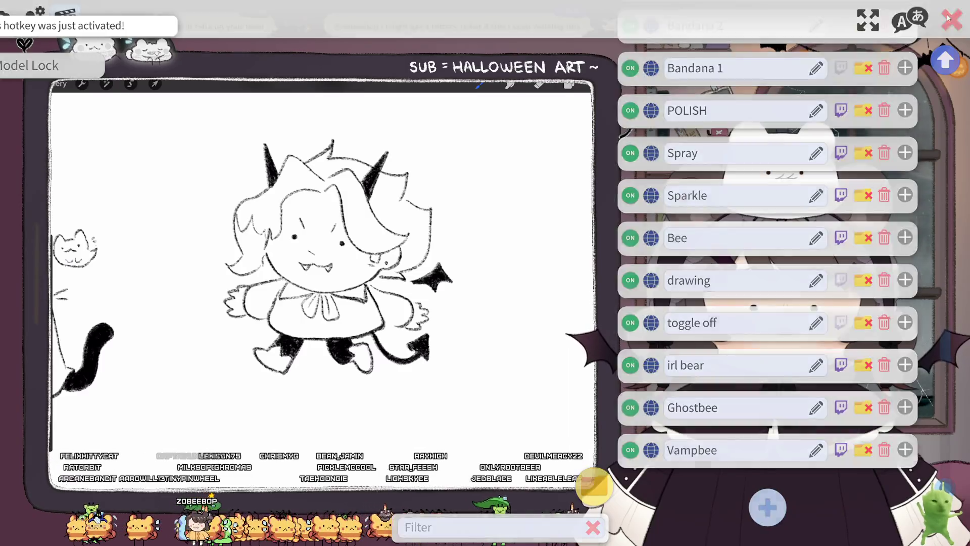
left_click(947, 24)
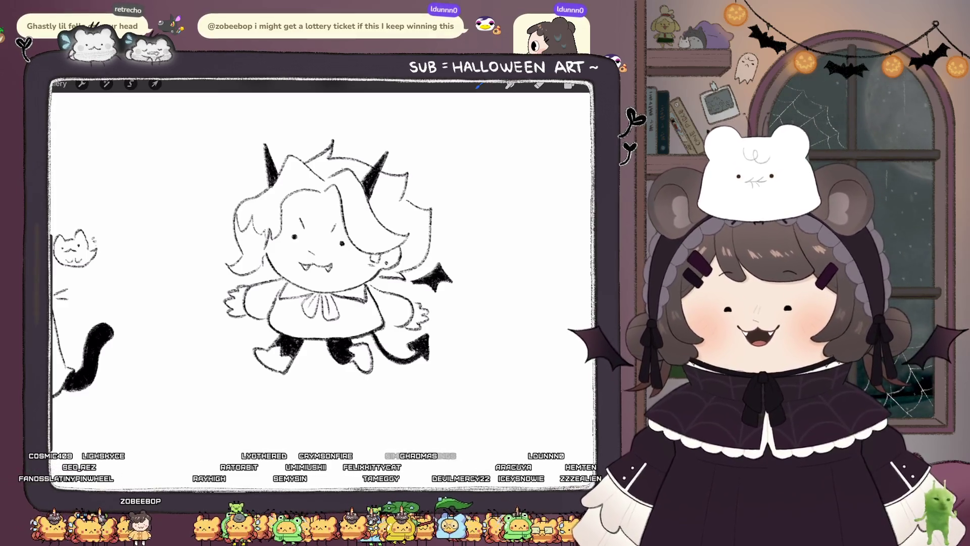
Step: Shrink the devil chibi layer with Transform and nudge it slightly left beside the ghost cat
scroll(324, 263, "down", 5)
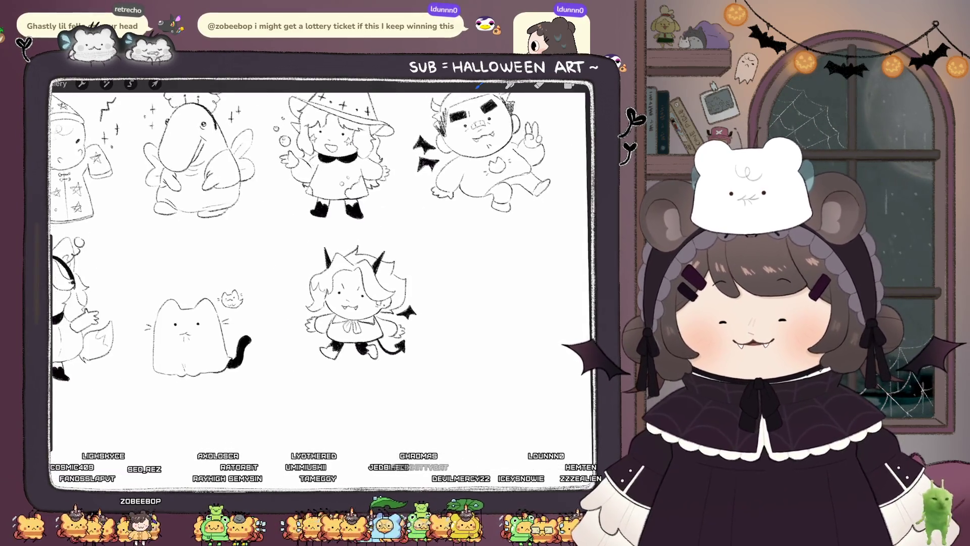
left_click(569, 84)
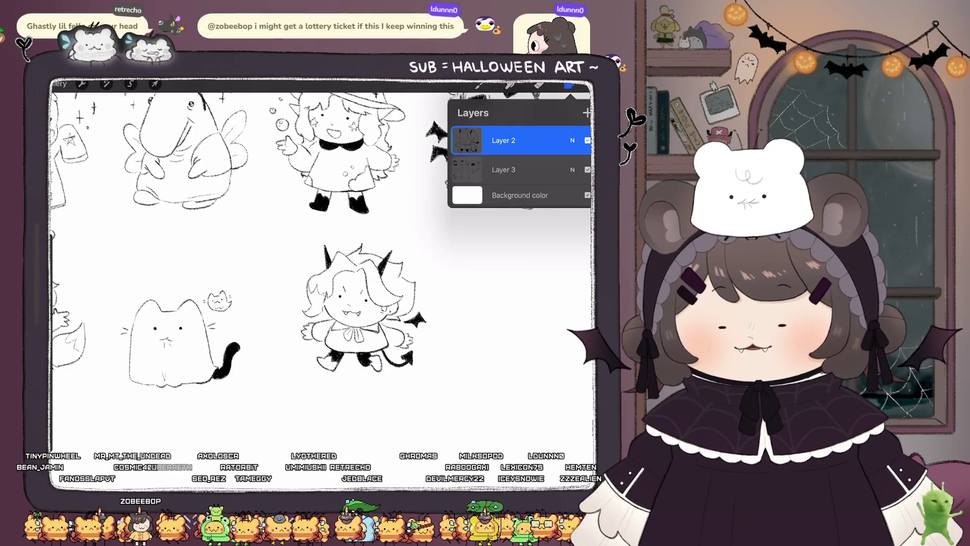
left_click(154, 85)
left_click_drag(412, 376, 424, 386)
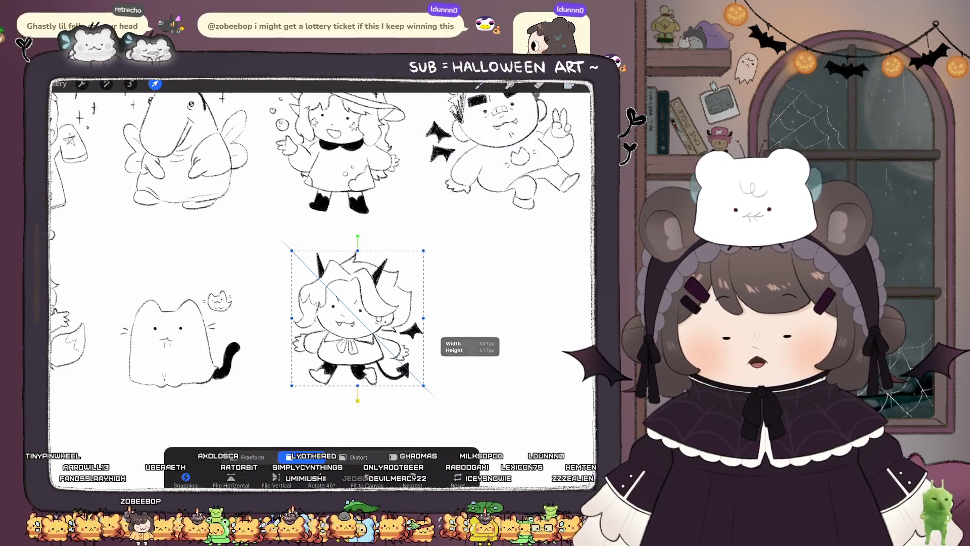
left_click_drag(358, 318, 350, 317)
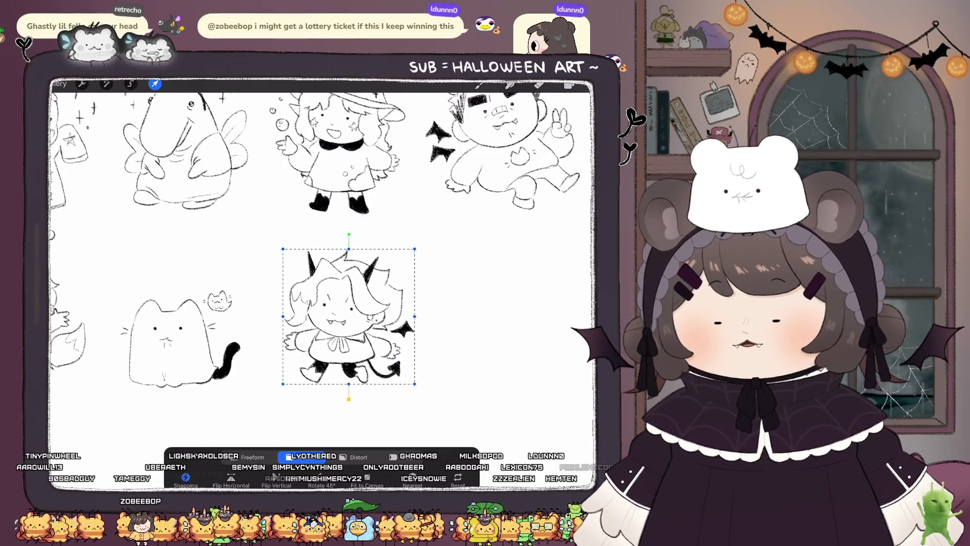
left_click(569, 85)
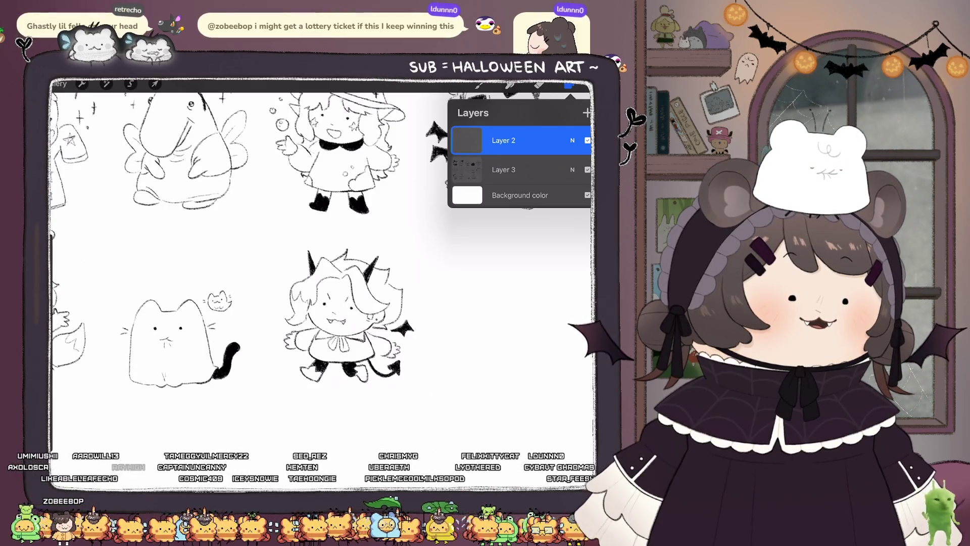
scroll(485, 328, "down", 3)
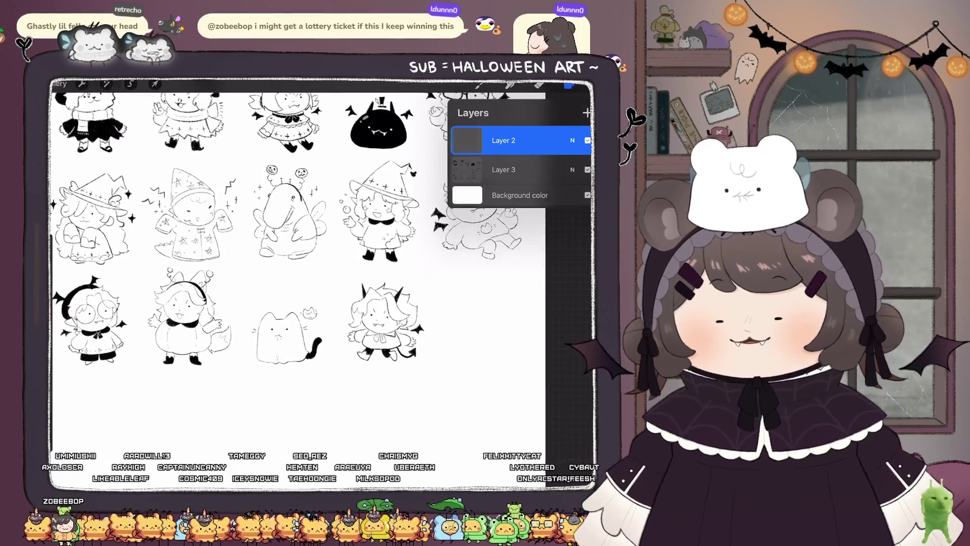
scroll(328, 282, "down", 2)
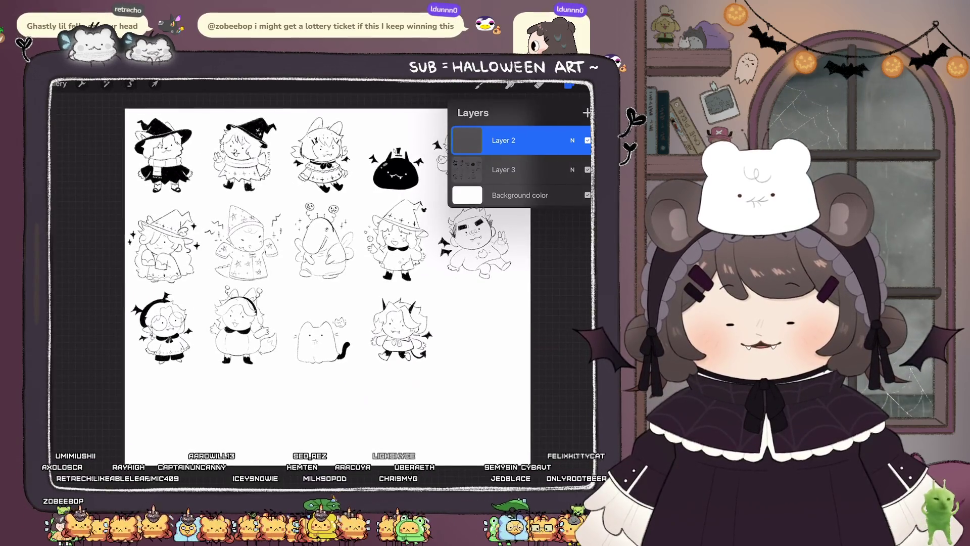
scroll(328, 283, "up", 3)
scroll(202, 263, "up", 3)
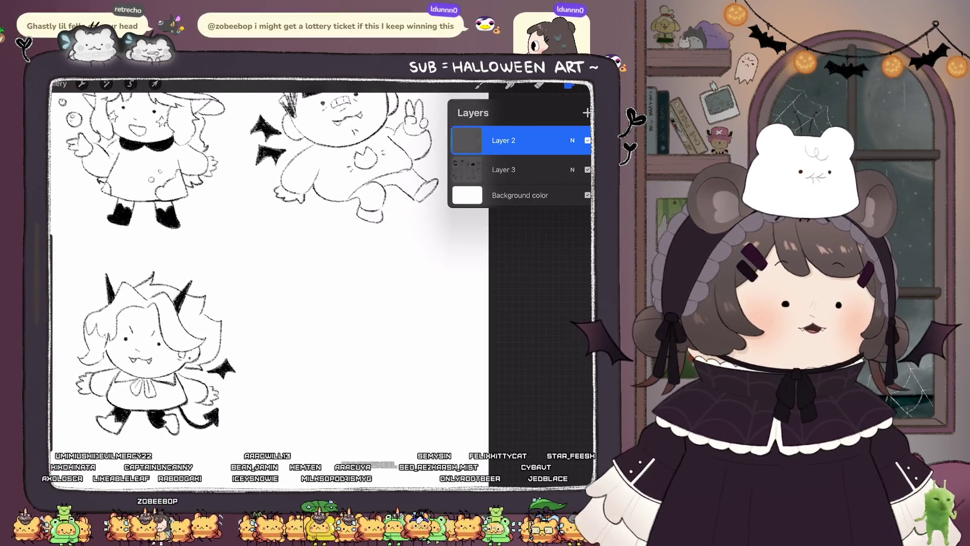
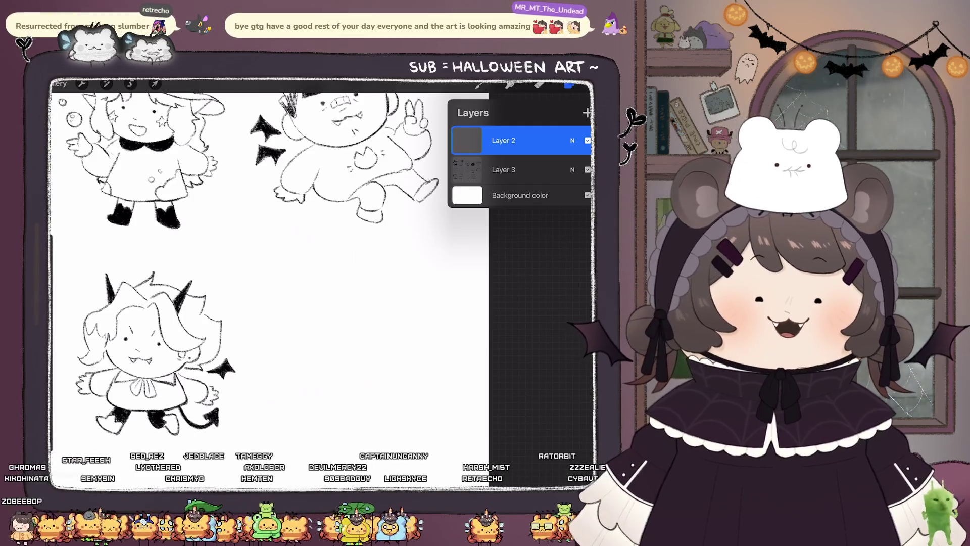
Step: Close the Layers panel, zoom in, and sketch a round head beside the horned character
left_click(538, 85)
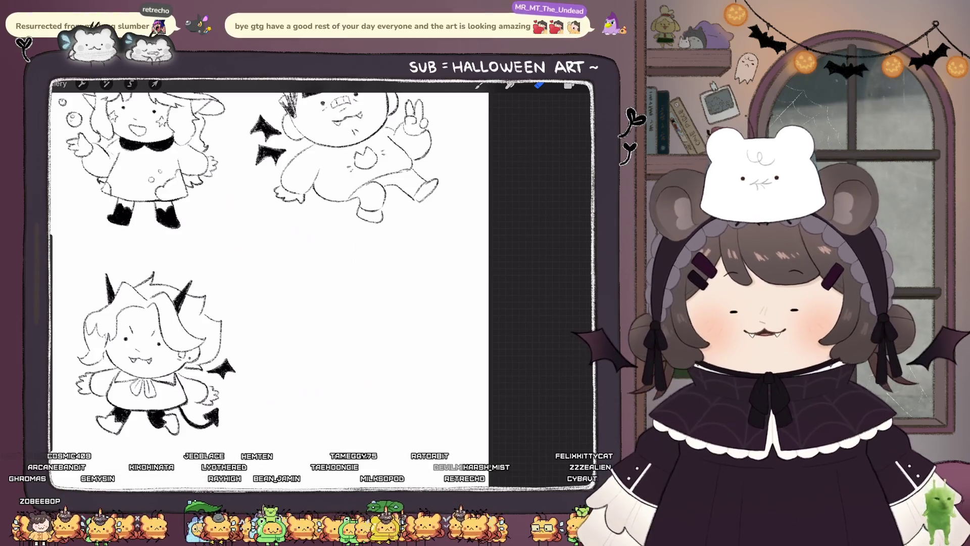
scroll(268, 283, "up", 3)
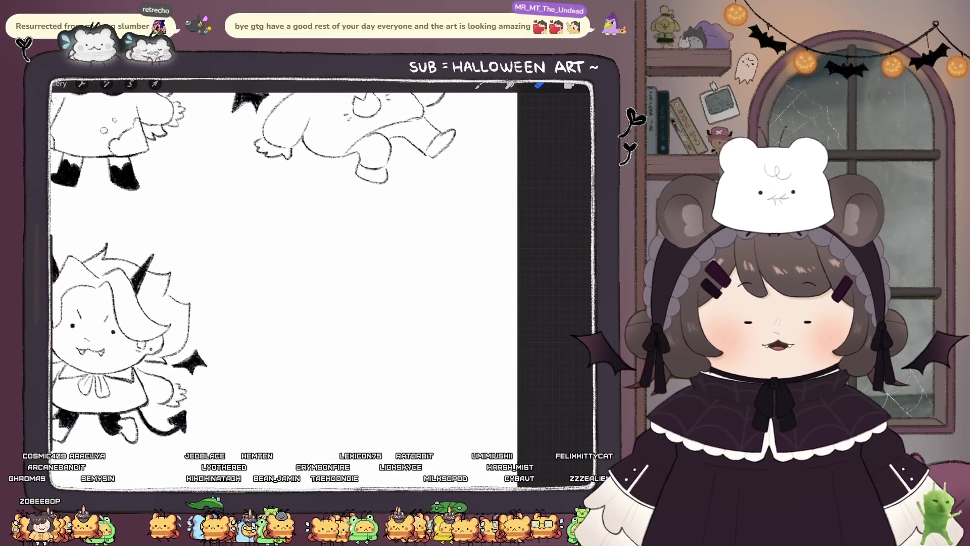
left_click(569, 85)
left_click(569, 85)
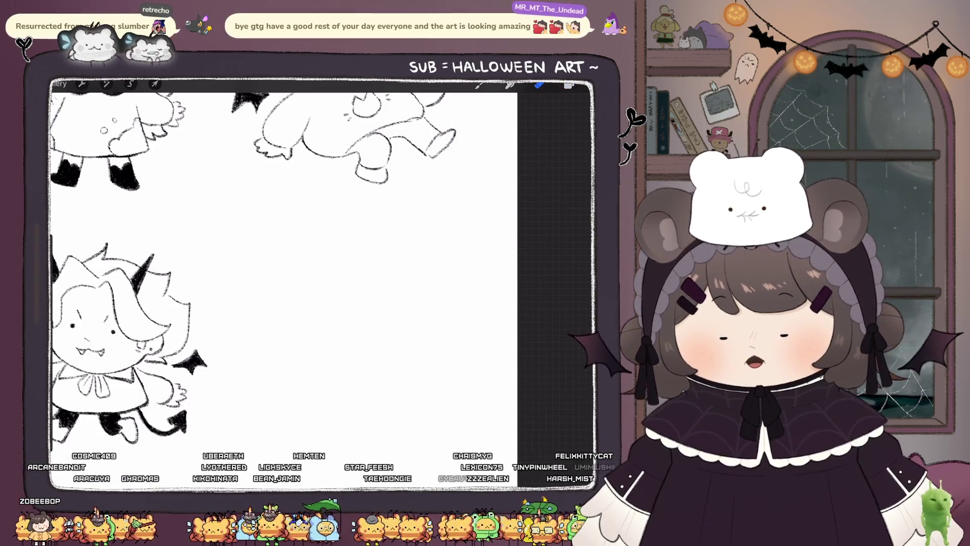
left_click(479, 85)
mouse_move(369, 226)
left_mouse_down()
mouse_move(323, 303)
mouse_move(404, 232)
mouse_move(419, 308)
mouse_move(389, 223)
mouse_move(323, 267)
left_mouse_up()
key("ctrl+z")
Step: Draw a curved line trailing off the head's lower left
left_click_drag(327, 304, 291, 328)
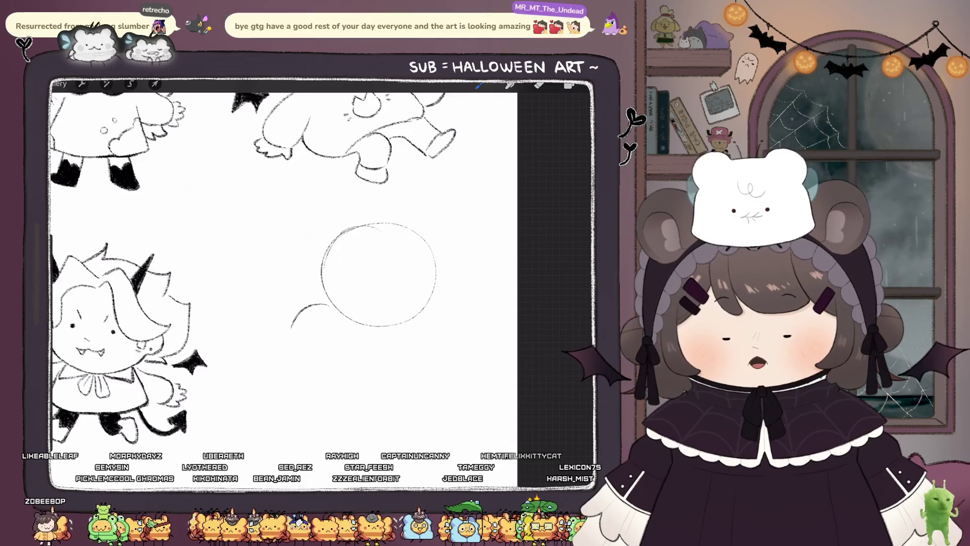
key("ctrl+z")
left_click_drag(327, 301, 273, 338)
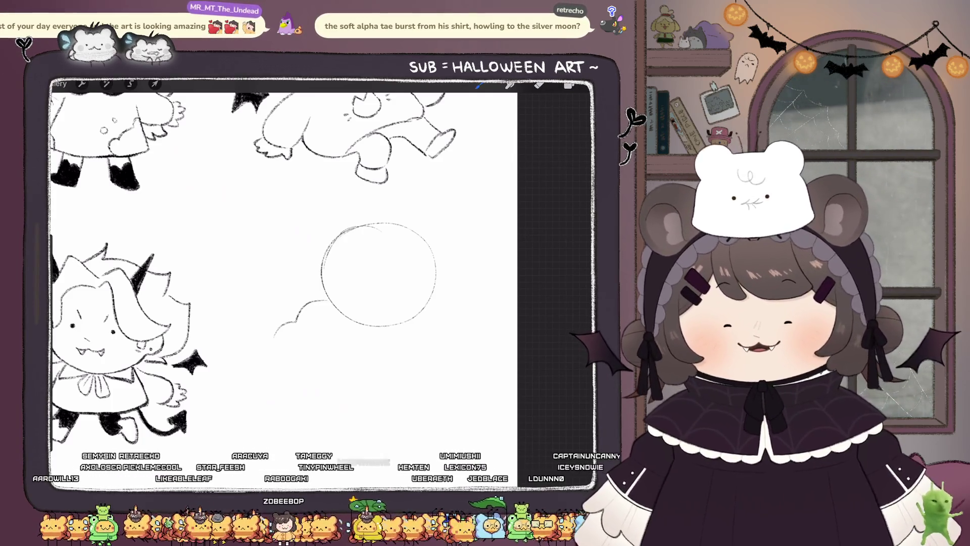
key("e")
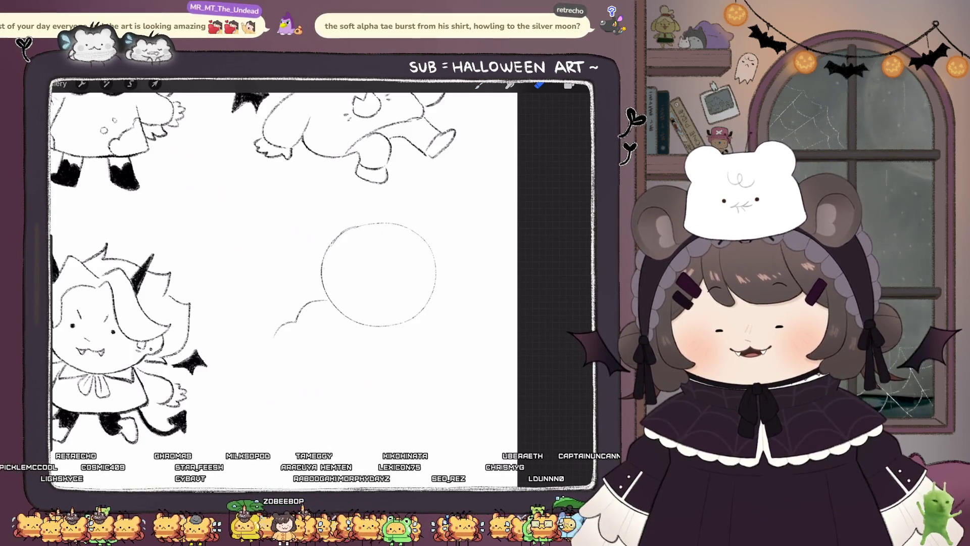
key("b")
Step: Try ear strokes above the head, undo them, and draw a short stem on top
left_click_drag(356, 225, 312, 199)
left_click_drag(304, 204, 323, 259)
key("ctrl+z")
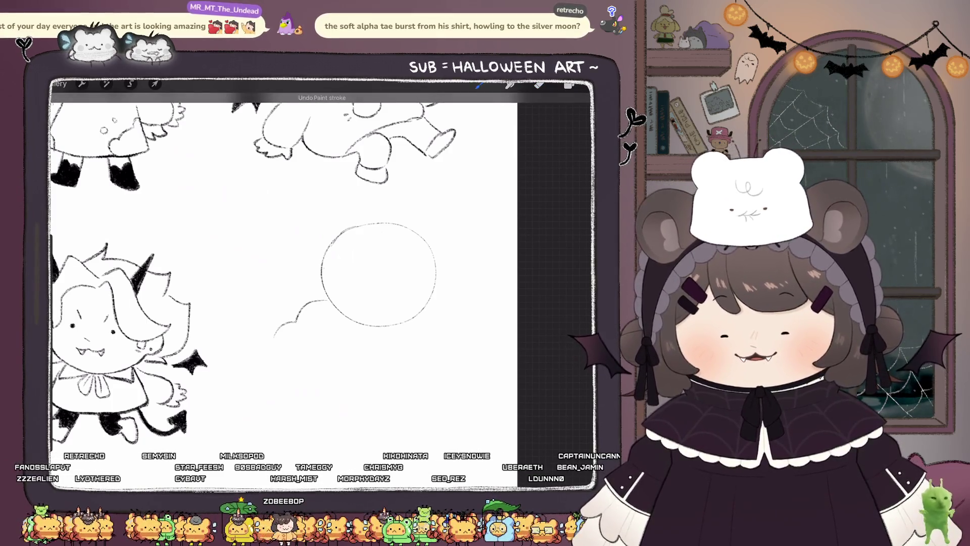
left_click_drag(323, 194, 357, 224)
left_click_drag(322, 193, 324, 247)
key("ctrl+z")
key("ctrl+z")
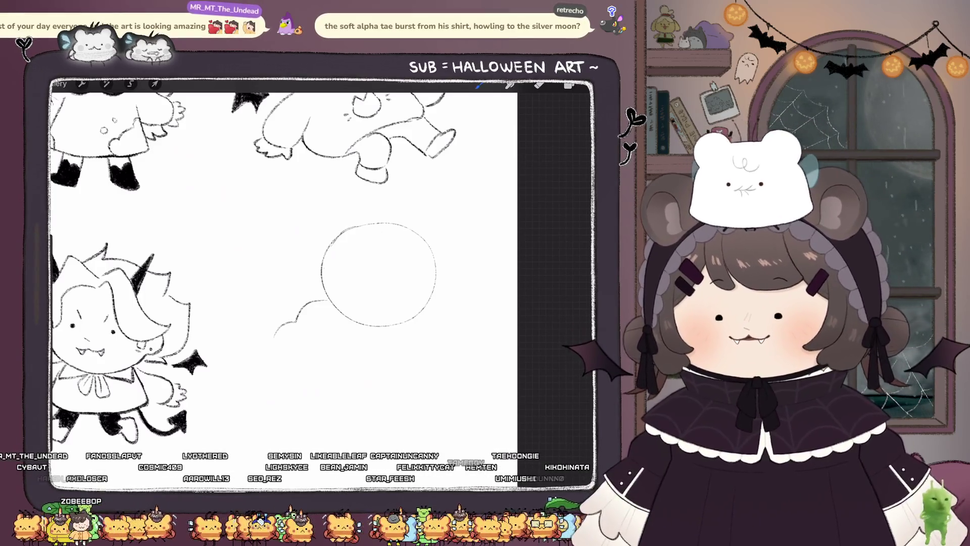
left_click_drag(354, 226, 340, 207)
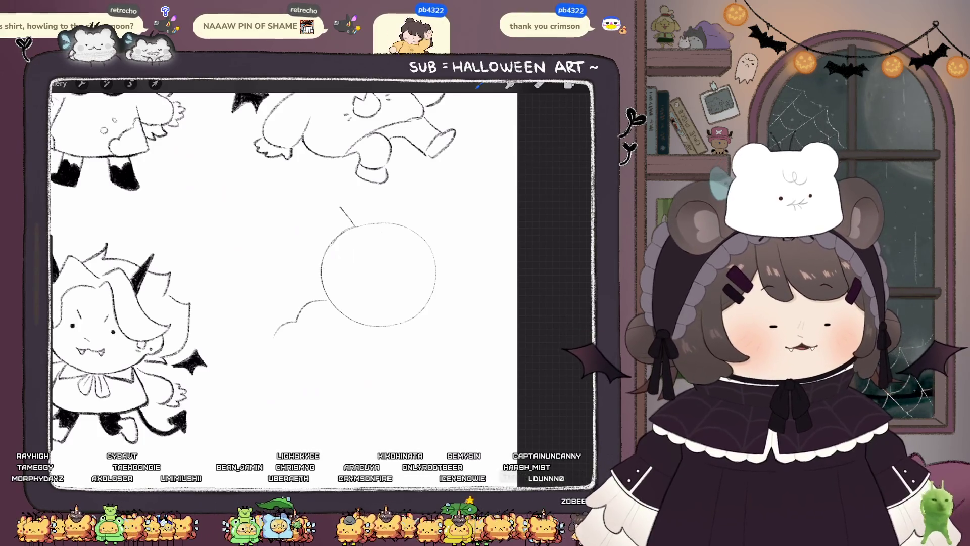
Step: Remove the stray stem strokes above the head
mouse_move(340, 208)
left_mouse_down()
mouse_move(328, 197)
mouse_move(322, 247)
left_mouse_up()
key("ctrl+z")
key("ctrl+z")
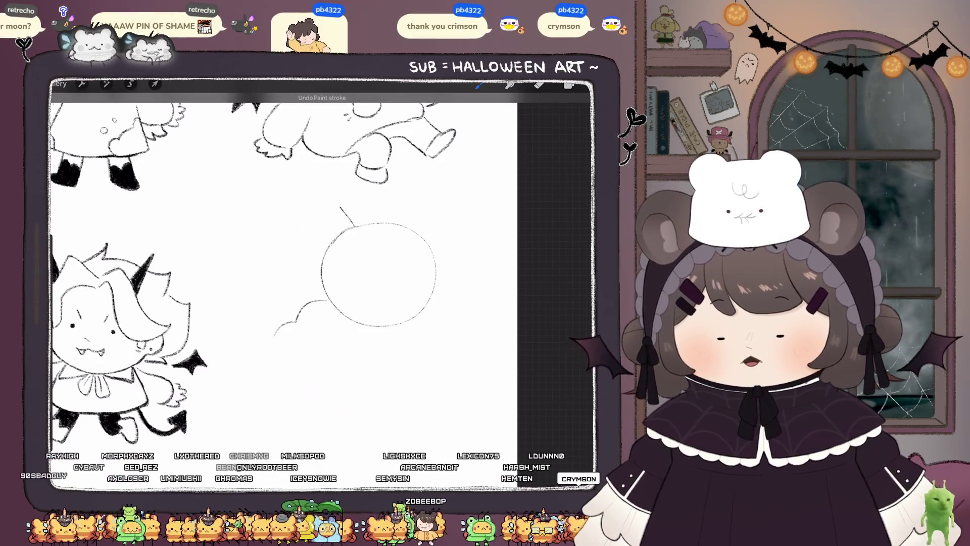
left_click_drag(376, 224, 374, 194)
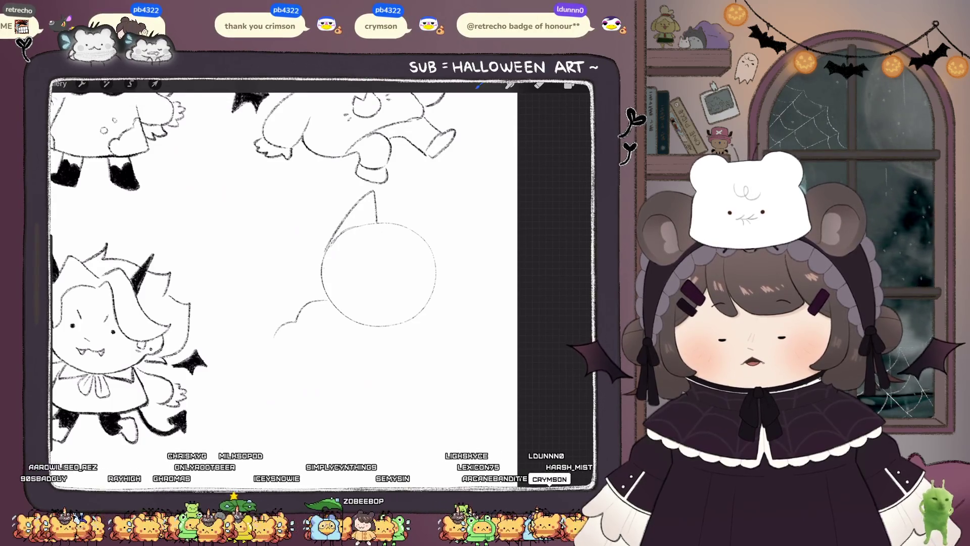
scroll(283, 272, "down", 3)
key("ctrl+z")
Step: Draw the tall pointed left and right ears
mouse_move(372, 235)
left_mouse_down()
mouse_move(332, 211)
mouse_move(341, 260)
left_mouse_up()
key("ctrl+z")
key("ctrl+z")
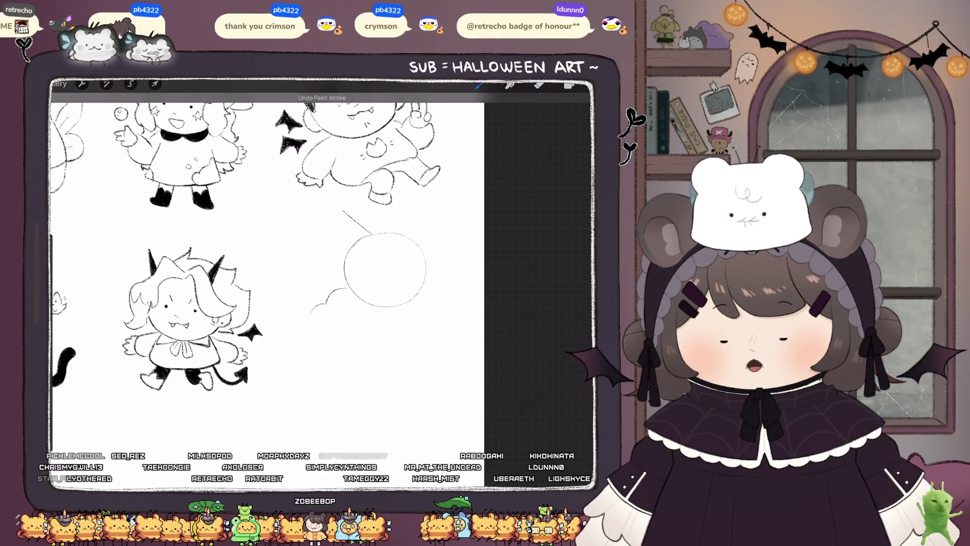
left_click_drag(335, 210, 342, 260)
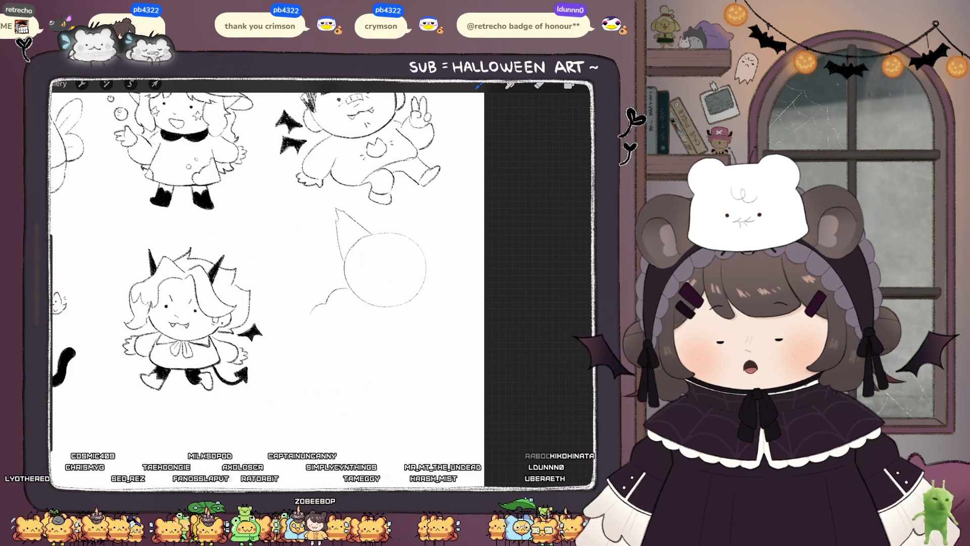
mouse_move(399, 232)
left_mouse_down()
mouse_move(420, 206)
mouse_move(427, 245)
left_mouse_up()
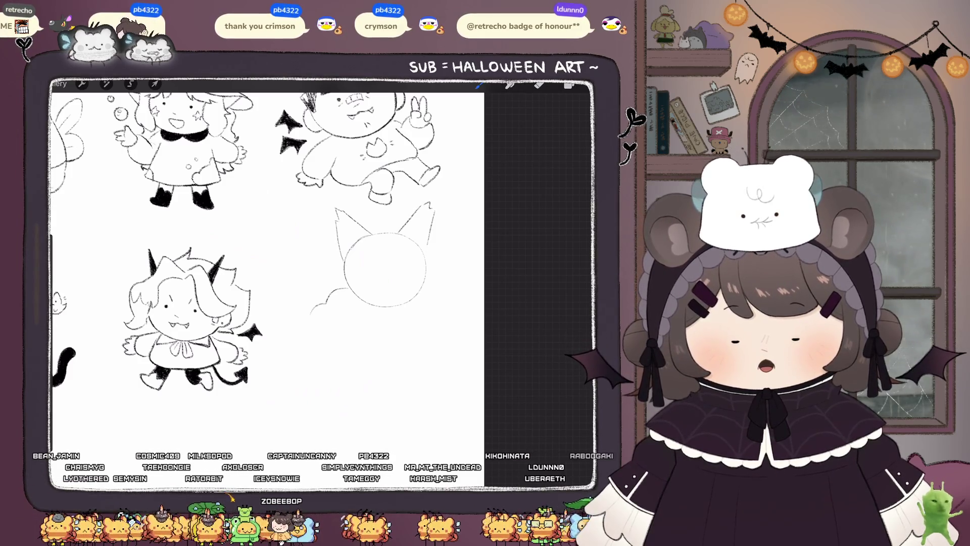
scroll(268, 273, "up", 2)
scroll(273, 273, "up", 2)
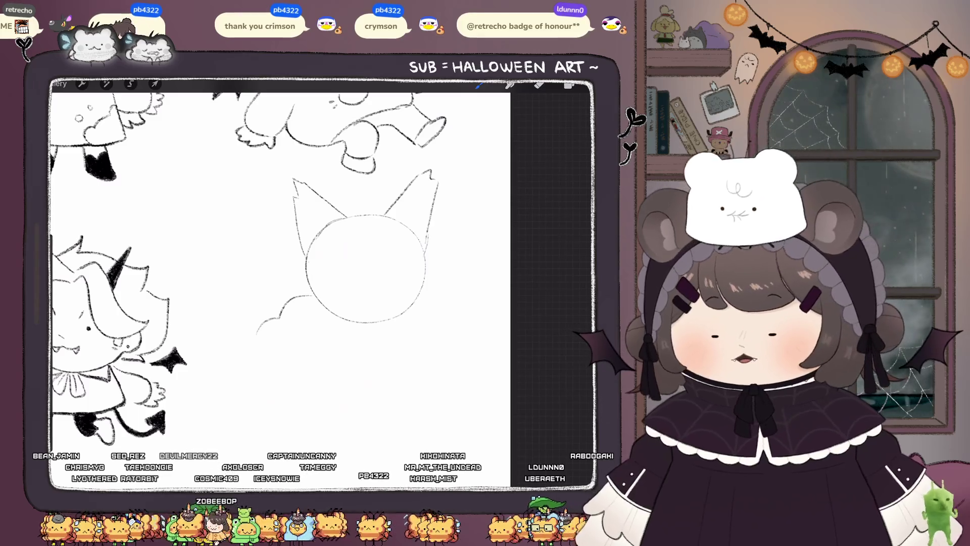
Step: Draw a curved hair strand inside the head and a small tuft on top
left_click_drag(350, 236, 353, 259)
mouse_move(354, 243)
left_mouse_down()
mouse_move(355, 260)
mouse_move(369, 261)
left_mouse_up()
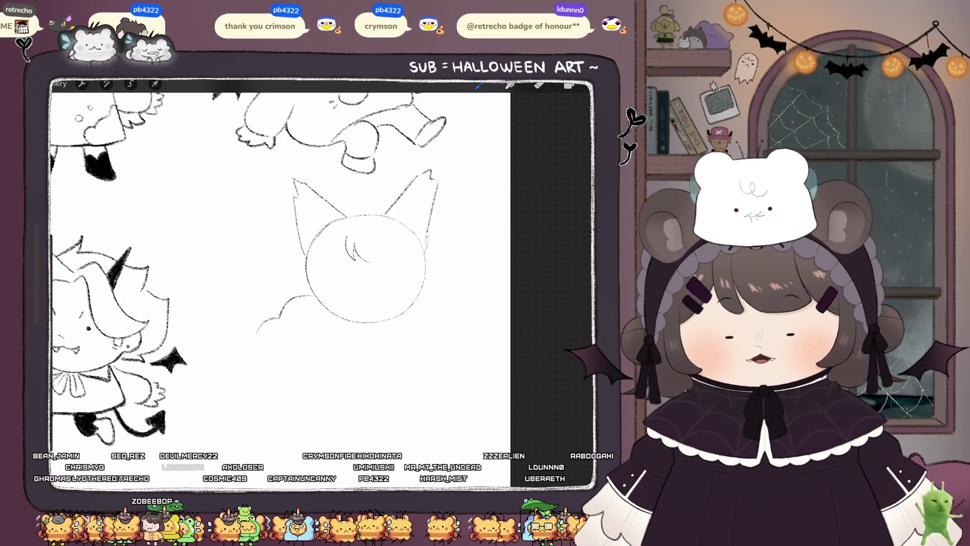
key("ctrl+z")
left_click(538, 85)
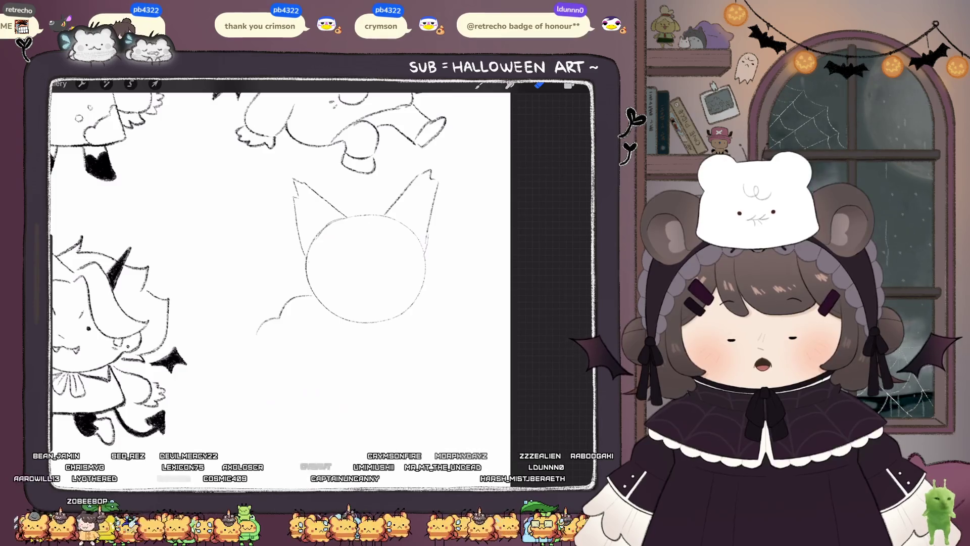
left_click(479, 85)
mouse_move(348, 251)
left_mouse_down()
mouse_move(368, 272)
mouse_move(388, 244)
left_mouse_up()
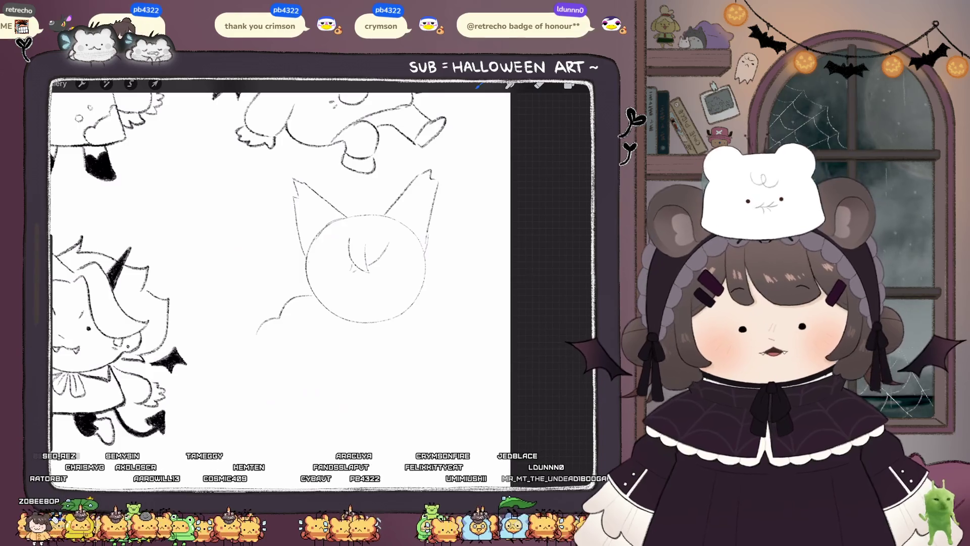
mouse_move(360, 214)
left_mouse_down()
mouse_move(354, 198)
mouse_move(378, 197)
left_mouse_up()
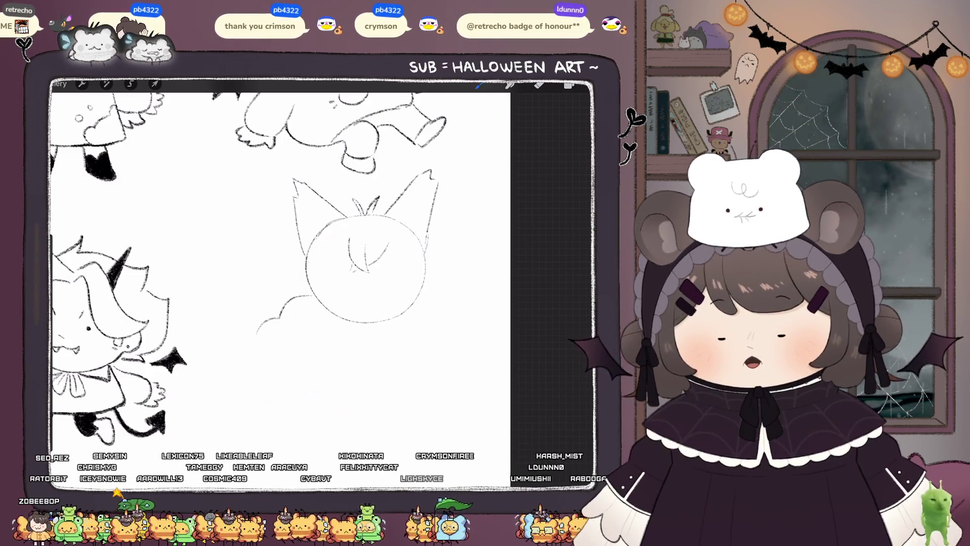
Step: Add fluffy fur on both sides and curved hair strands across the head
mouse_move(314, 235)
left_mouse_down()
mouse_move(290, 266)
mouse_move(302, 292)
left_mouse_up()
left_click_drag(427, 242, 438, 278)
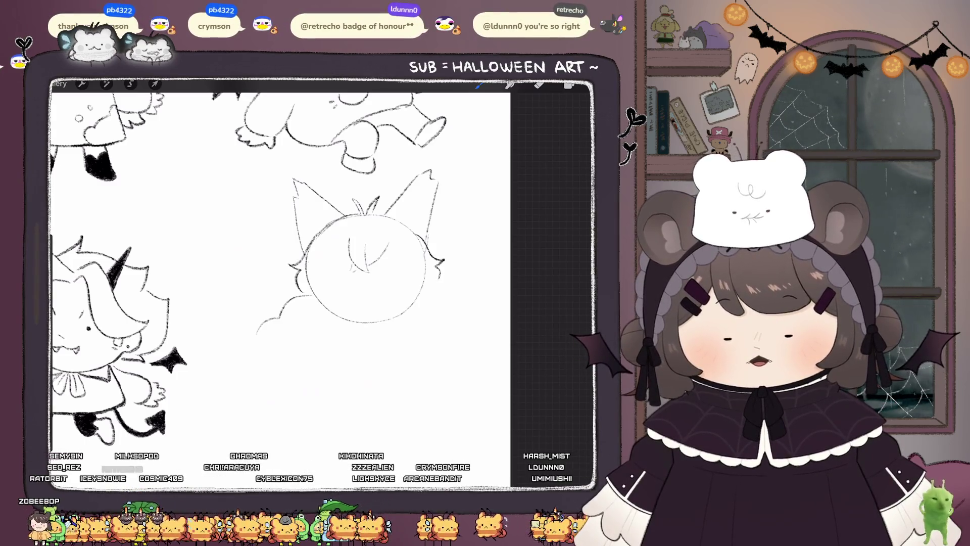
left_click_drag(346, 253, 311, 286)
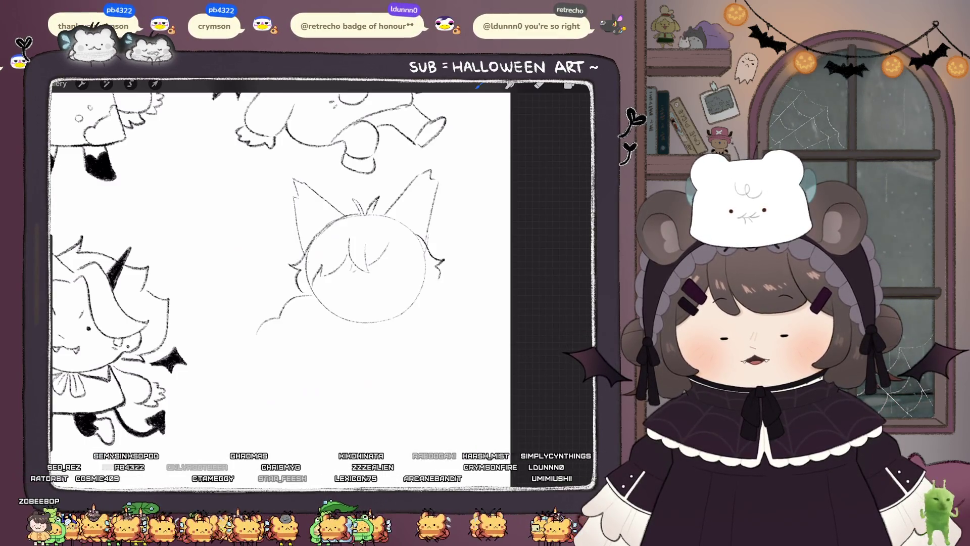
key("ctrl+z")
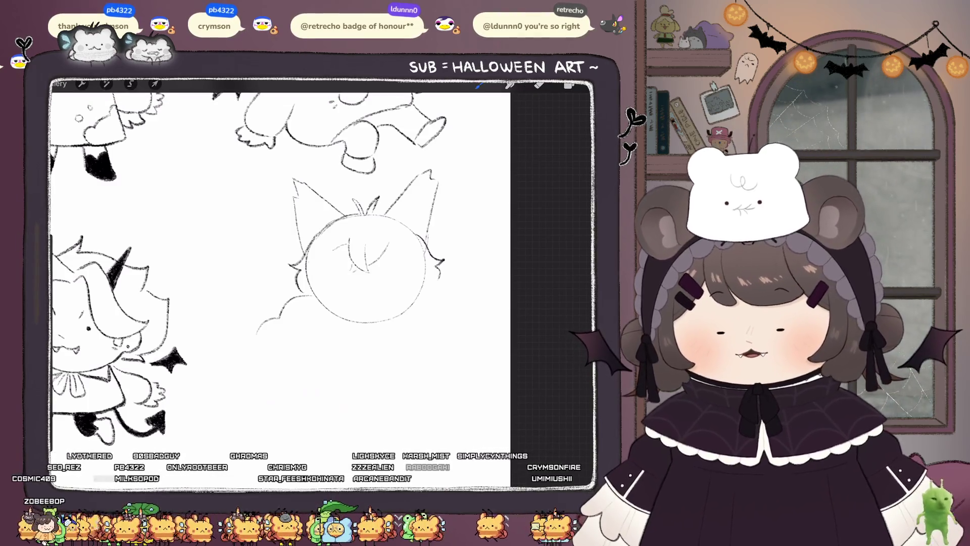
left_click_drag(338, 247, 328, 287)
mouse_move(394, 246)
left_mouse_down()
mouse_move(405, 275)
mouse_move(427, 291)
left_mouse_up()
key("e")
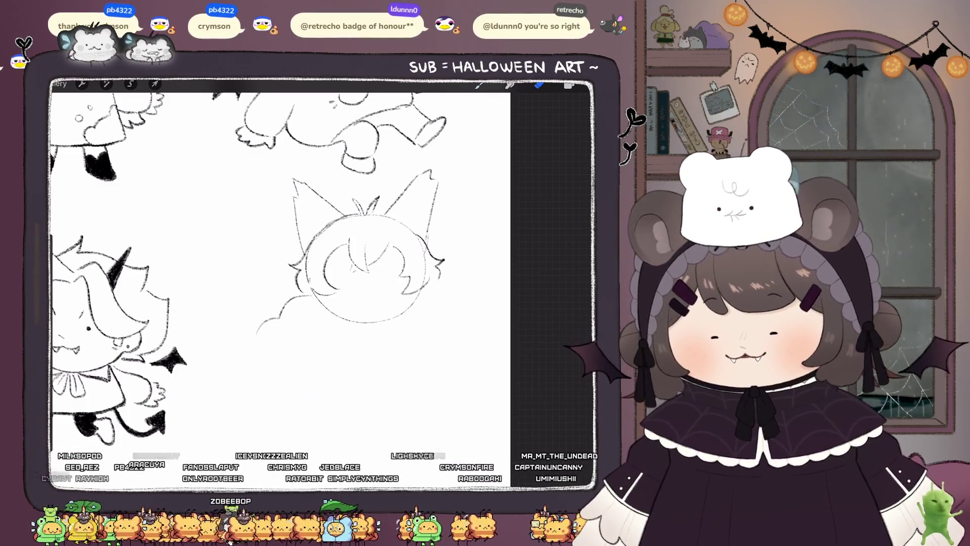
Step: Erase stray bits at the head's left edge and add inner detail to both ears
left_click_drag(307, 262, 308, 285)
left_click_drag(308, 230, 324, 251)
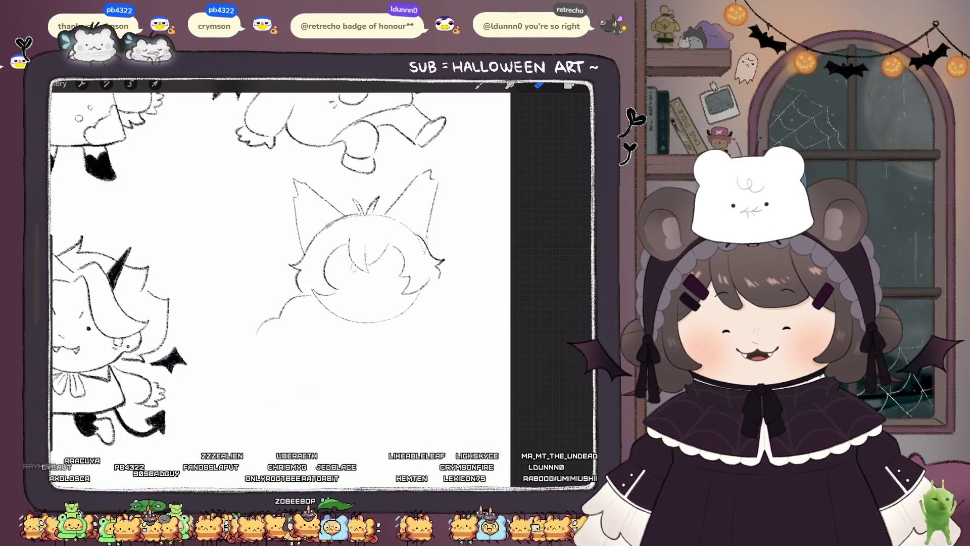
left_click(478, 85)
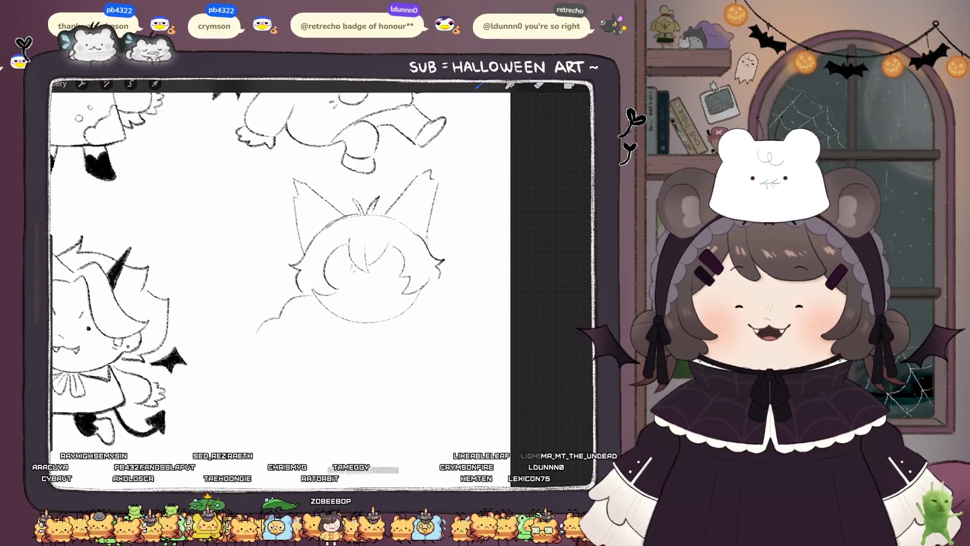
left_click_drag(306, 216, 321, 225)
left_click_drag(411, 213, 421, 233)
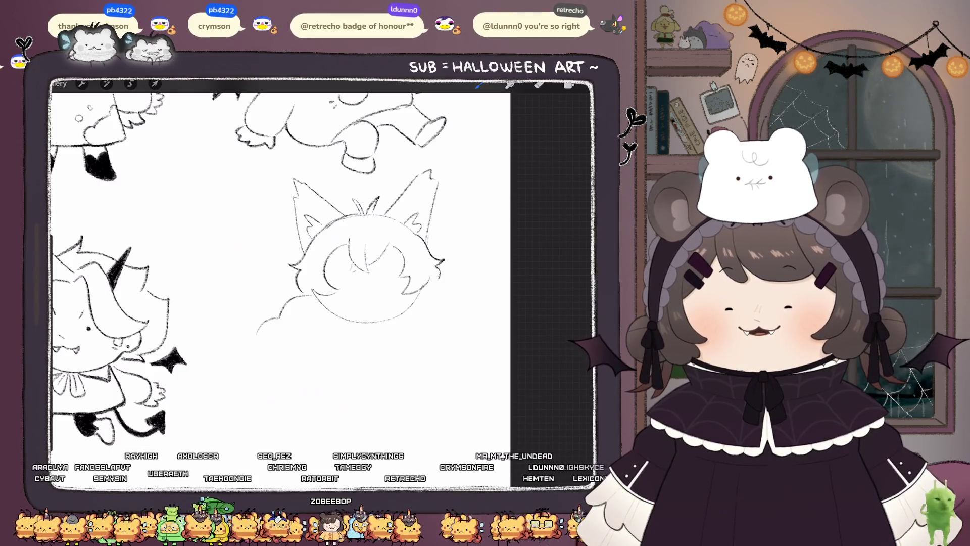
left_click_drag(307, 204, 321, 225)
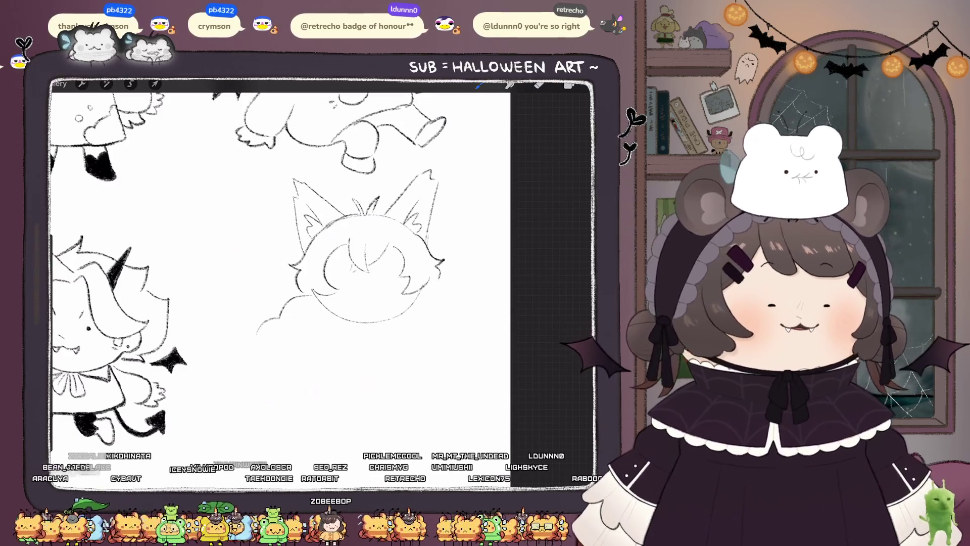
Step: Sketch a first set of eyes and a jagged mouth, then undo them
mouse_move(330, 269)
left_mouse_down()
mouse_move(347, 286)
mouse_move(397, 280)
left_mouse_up()
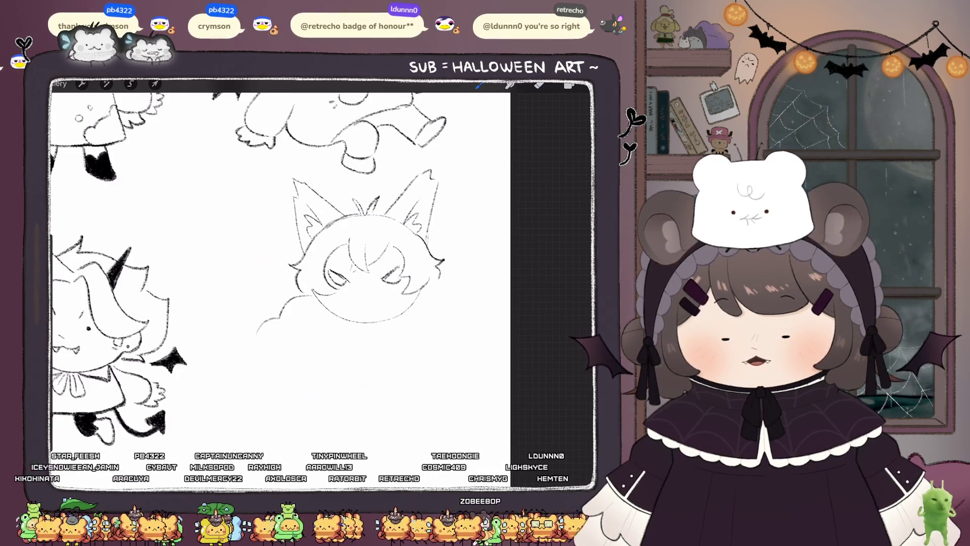
mouse_move(327, 293)
left_mouse_down()
mouse_move(361, 300)
mouse_move(406, 291)
left_mouse_up()
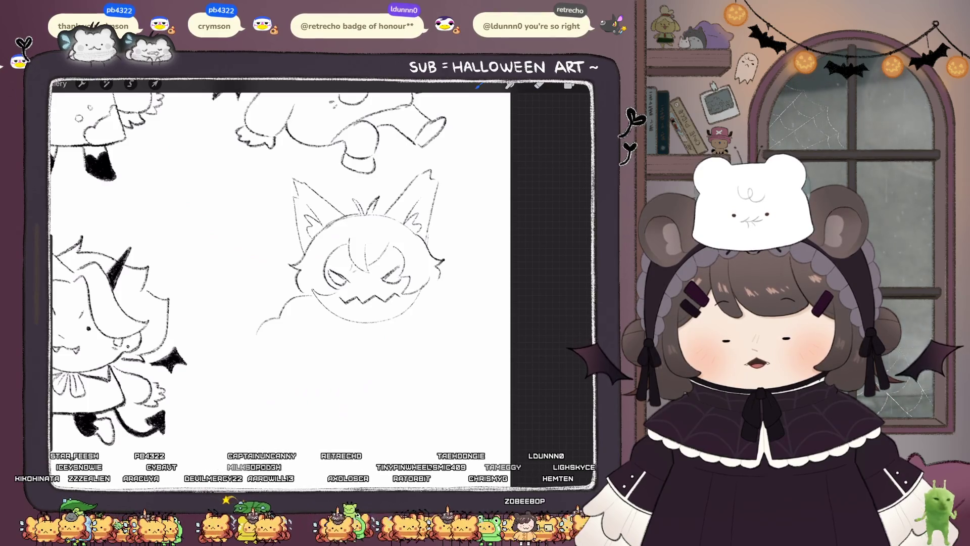
left_click_drag(332, 309, 393, 306)
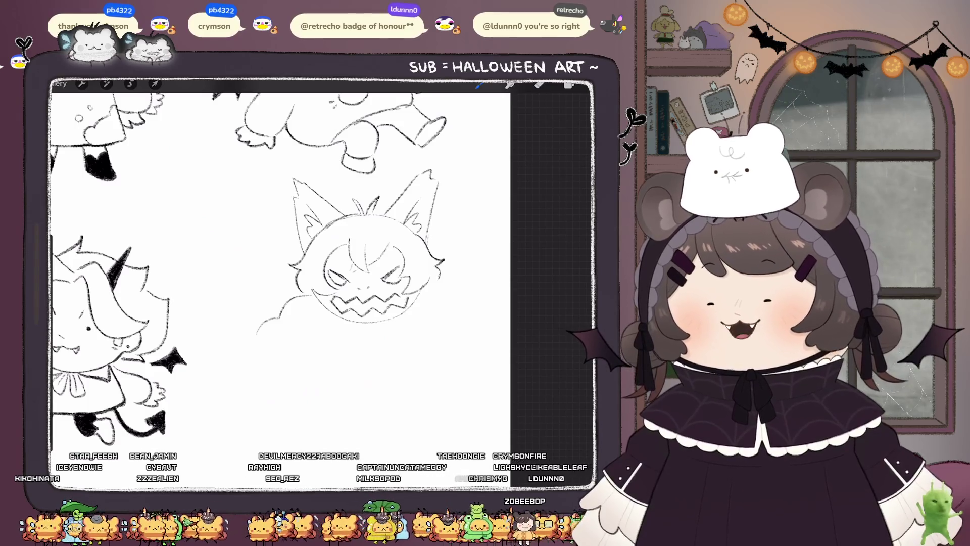
scroll(281, 265, "up", 2)
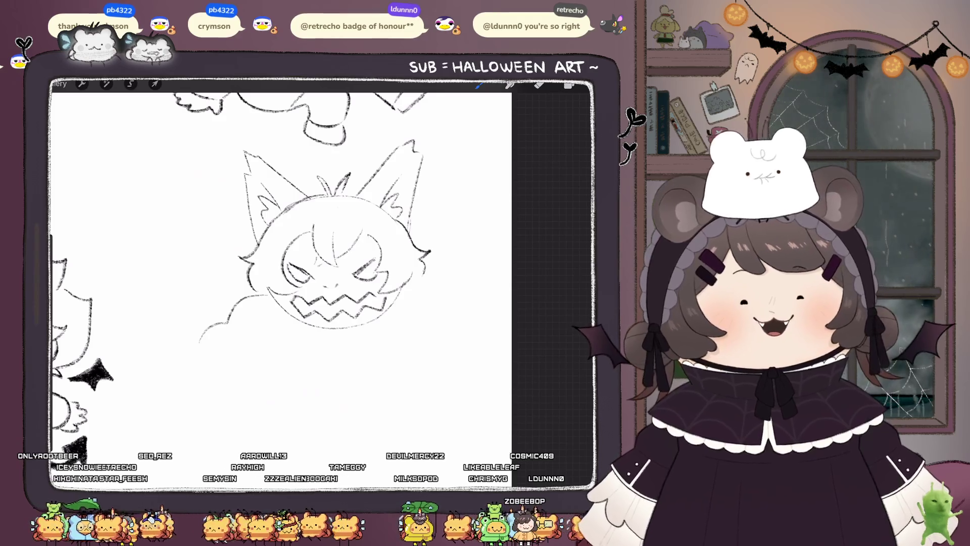
key("ctrl+z")
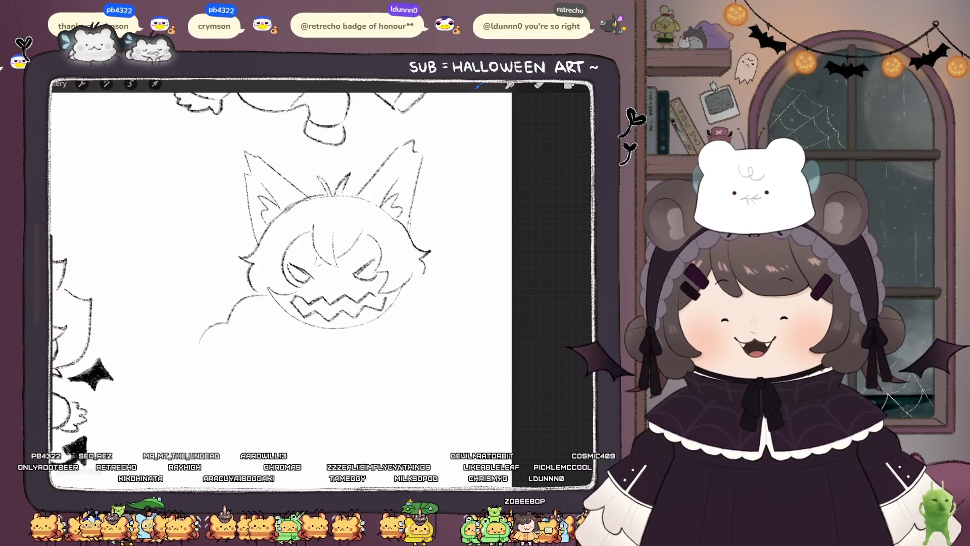
key("ctrl+z")
key("ctrl+z")
key("ctrl+z")
Step: Draw the left and right oval eyes with slanted brows between them
key("ctrl+z")
key("ctrl+z")
key("ctrl+z")
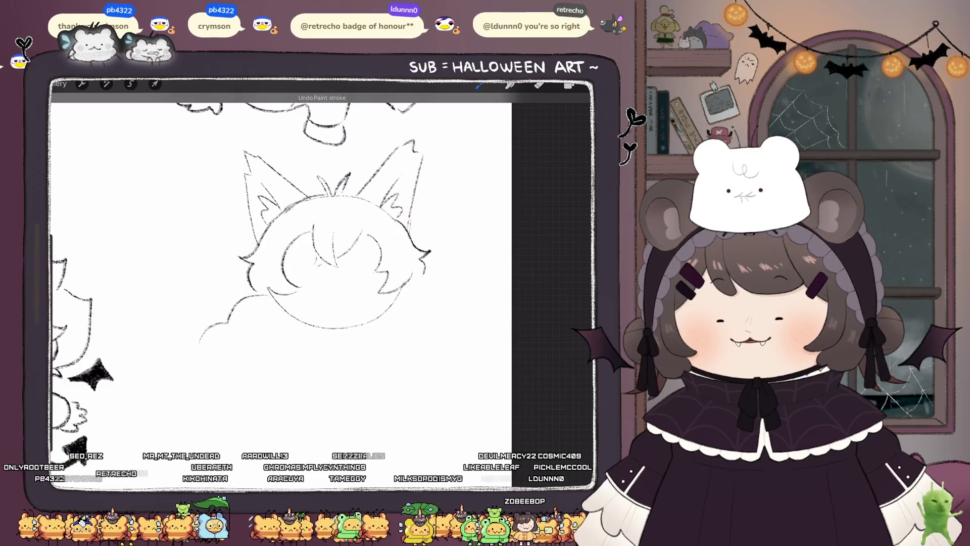
left_click_drag(310, 263, 302, 286)
key("ctrl+z")
left_click_drag(376, 260, 358, 283)
key("ctrl+z")
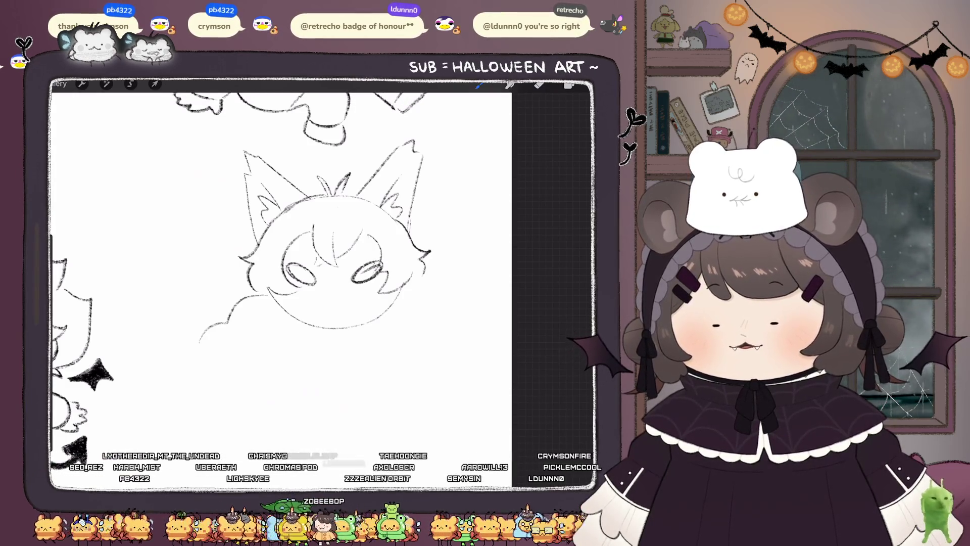
mouse_move(312, 255)
left_mouse_down()
mouse_move(321, 270)
mouse_move(350, 267)
left_mouse_up()
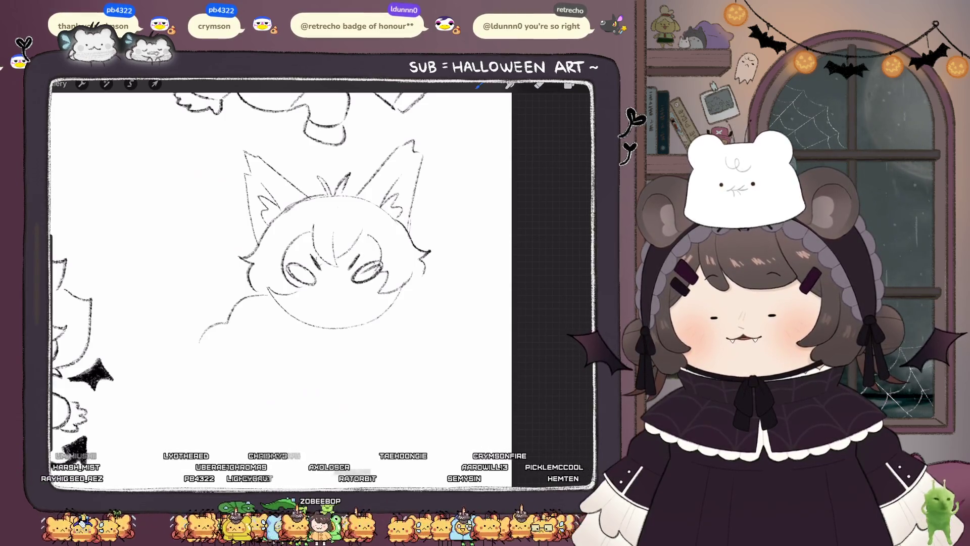
Step: Draw a zigzag fanged mouth below the eyes and a small nose
mouse_move(301, 312)
left_mouse_down()
mouse_move(354, 292)
mouse_move(376, 310)
mouse_move(369, 312)
left_mouse_up()
key("ctrl+z")
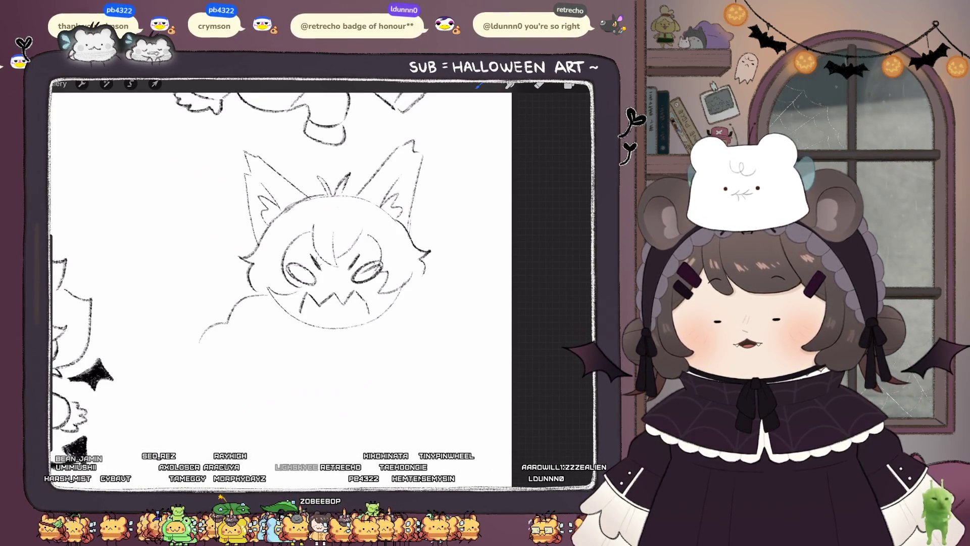
key("ctrl+z")
left_click_drag(301, 318, 367, 318)
key("ctrl+z")
left_click_drag(326, 279, 338, 284)
Step: Add small curls on the forehead and hatch both cheeks
scroll(283, 263, "down", 2)
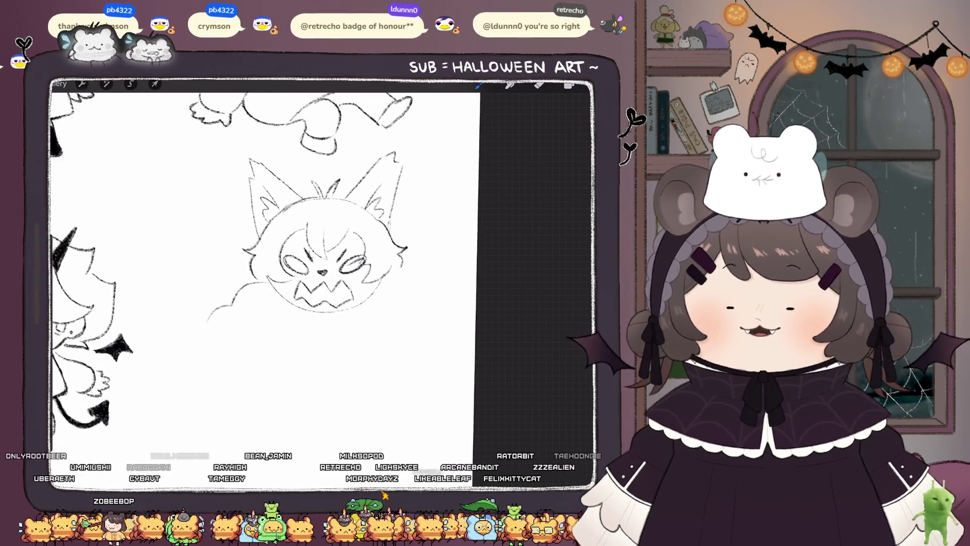
scroll(314, 242, "up", 2)
left_click_drag(306, 233, 316, 232)
left_click_drag(256, 283, 258, 304)
mouse_move(278, 282)
left_mouse_down()
mouse_move(259, 305)
mouse_move(248, 299)
left_mouse_up()
mouse_move(390, 277)
left_mouse_down()
mouse_move(378, 302)
mouse_move(397, 300)
left_mouse_up()
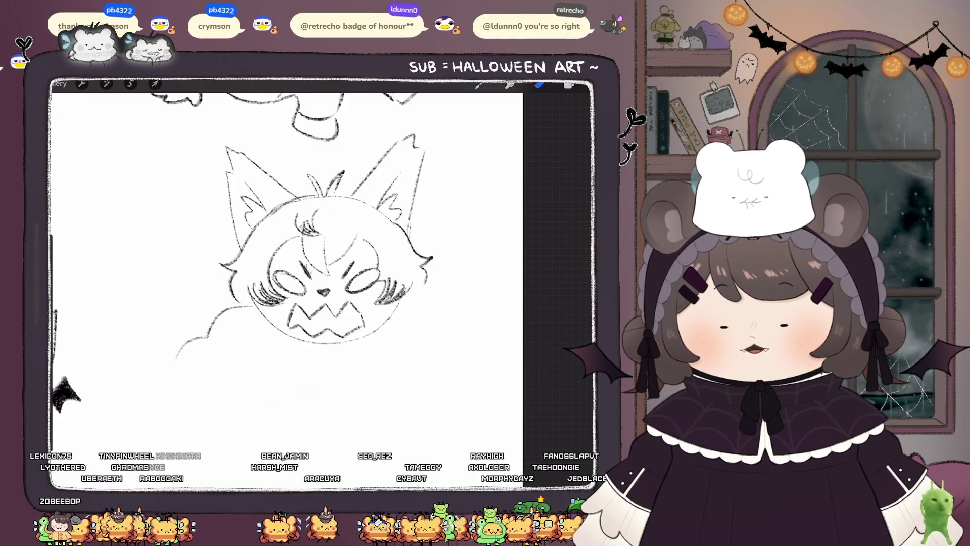
Step: Sketch messy hair strands across the forehead and top of the head
left_click(479, 85)
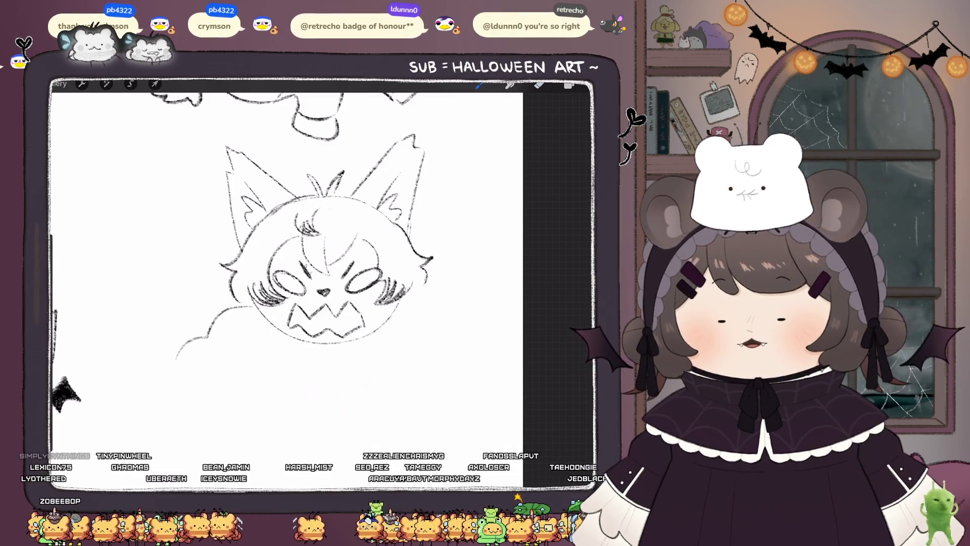
mouse_move(303, 247)
left_mouse_down()
mouse_move(328, 273)
mouse_move(329, 264)
left_mouse_up()
left_click_drag(347, 247, 333, 262)
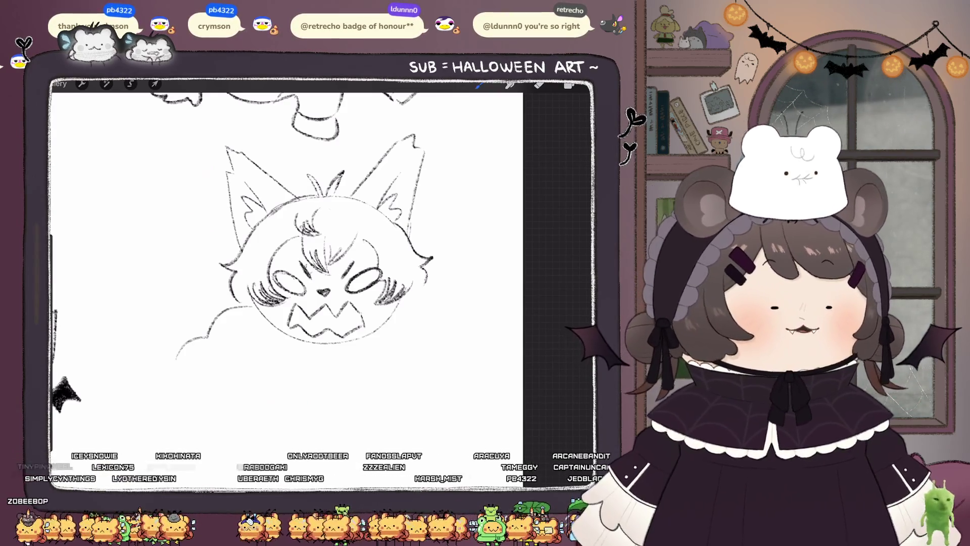
mouse_move(344, 225)
left_mouse_down()
mouse_move(353, 212)
mouse_move(367, 216)
mouse_move(353, 230)
mouse_move(362, 215)
left_mouse_up()
left_click_drag(388, 179, 367, 211)
scroll(329, 243, "down", 5)
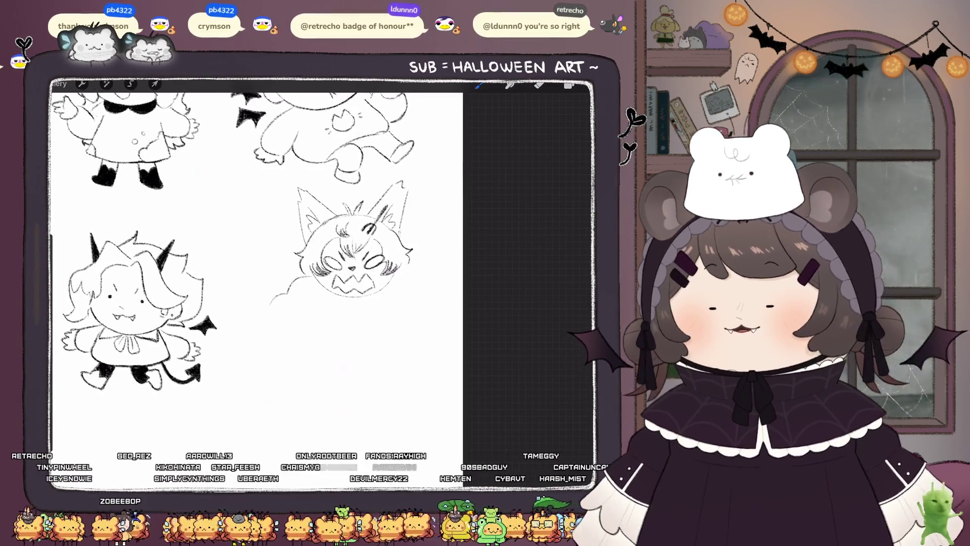
Step: Sketch fluffy shoulder fur on both sides of the face
scroll(329, 242, "up", 3)
left_click_drag(392, 284, 455, 315)
scroll(328, 212, "up", 2)
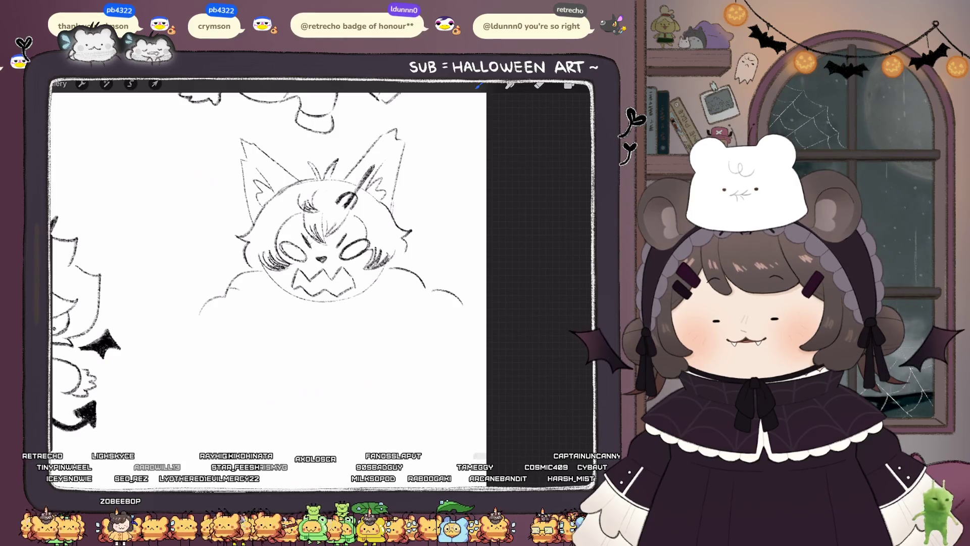
left_click_drag(233, 289, 240, 306)
left_click_drag(430, 294, 418, 314)
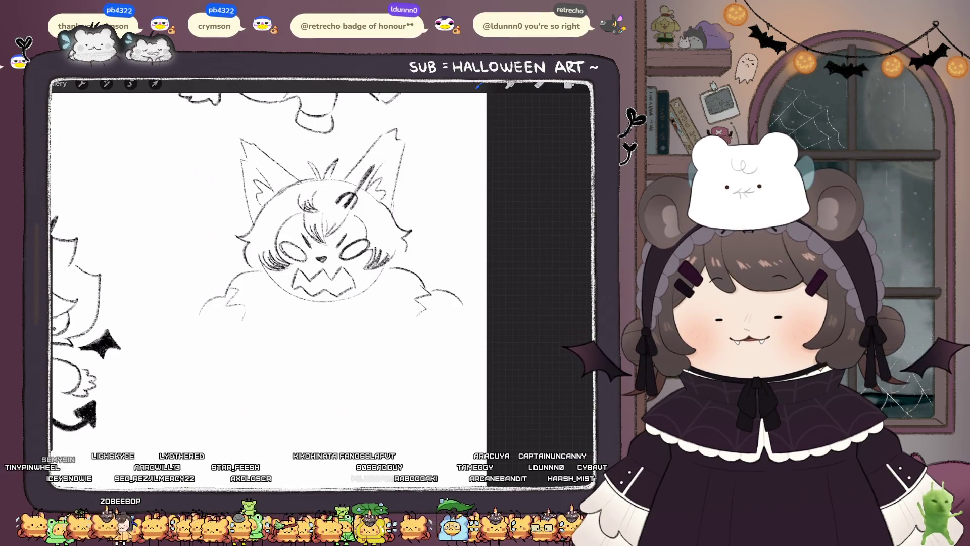
mouse_move(284, 294)
left_mouse_down()
mouse_move(310, 327)
mouse_move(357, 317)
mouse_move(364, 306)
mouse_move(315, 359)
left_mouse_up()
Step: Draw the body, lower-body line, right leg and left-side fur below the collar
left_click_drag(348, 330, 334, 362)
key("ctrl+z")
key("ctrl+z")
mouse_move(260, 335)
left_mouse_down()
mouse_move(261, 354)
mouse_move(370, 363)
mouse_move(399, 346)
left_mouse_up()
key("ctrl+z")
left_click_drag(260, 360, 241, 407)
mouse_move(289, 386)
left_mouse_down()
mouse_move(279, 414)
mouse_move(370, 380)
mouse_move(374, 405)
left_mouse_up()
mouse_move(403, 357)
left_mouse_down()
mouse_move(423, 405)
mouse_move(416, 412)
left_mouse_up()
mouse_move(244, 328)
left_mouse_down()
mouse_move(225, 338)
mouse_move(222, 364)
mouse_move(186, 356)
mouse_move(169, 327)
left_mouse_up()
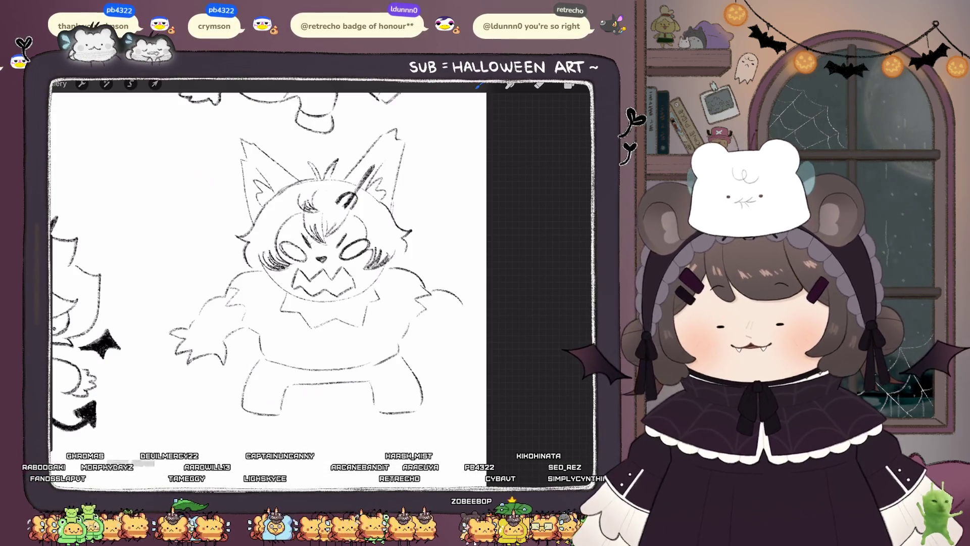
Step: Move the bear sketch left, resize it, and rotate it -2.3°
scroll(267, 263, "down", 2)
scroll(303, 263, "up", 2)
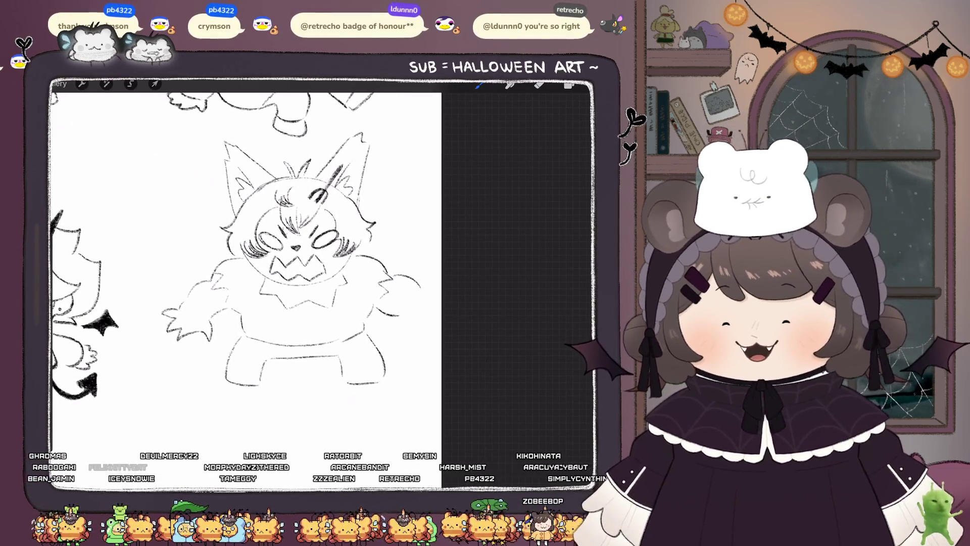
left_click(154, 84)
left_click_drag(283, 263, 268, 263)
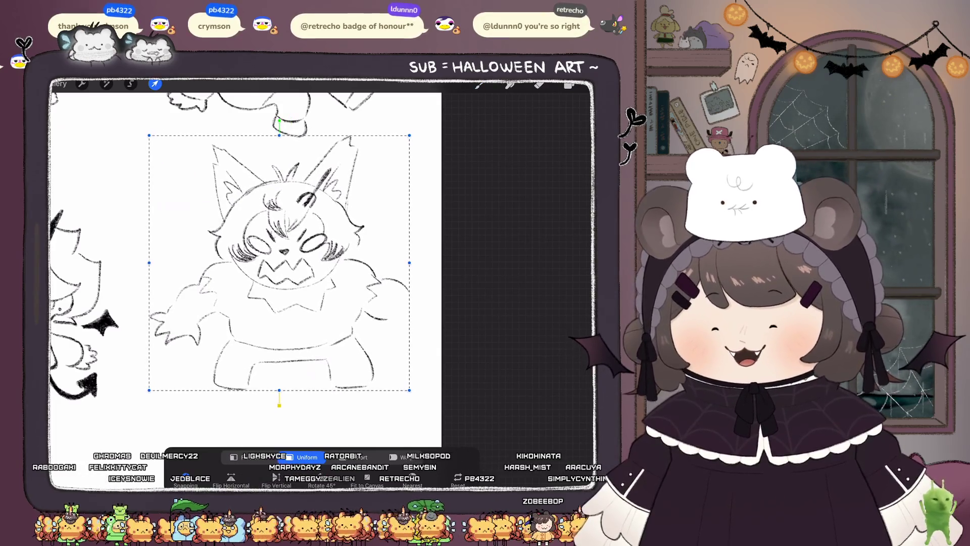
left_click_drag(279, 121, 286, 120)
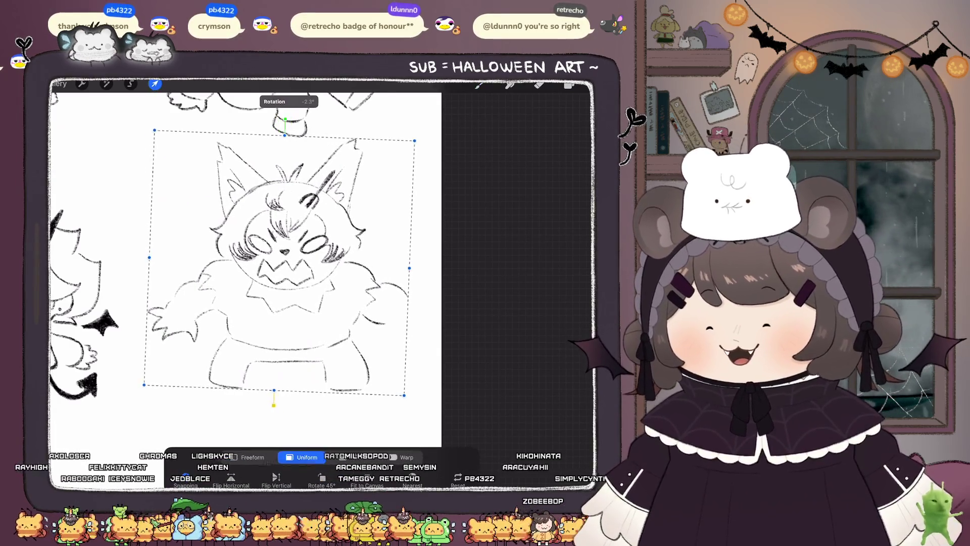
left_click(479, 85)
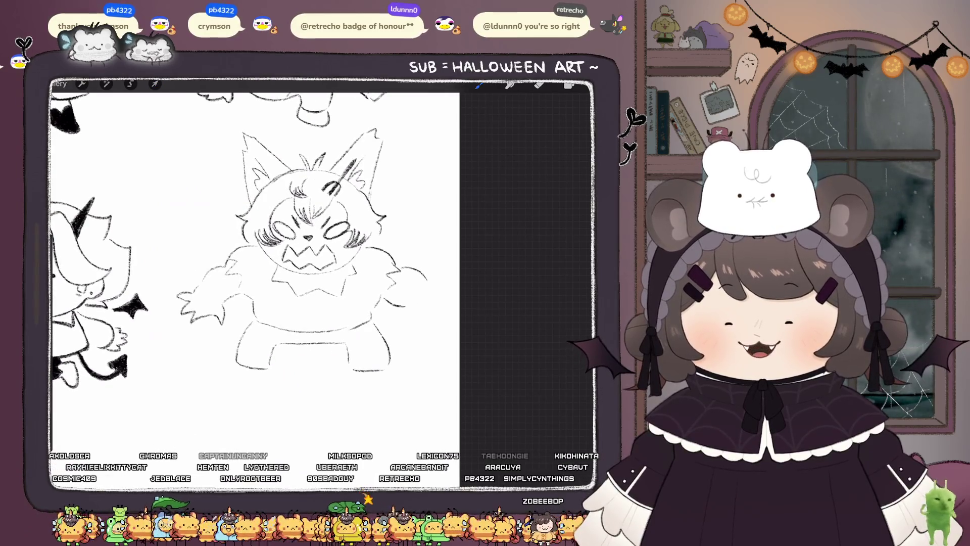
Step: Sketch a bow beside the neck and a thick dark collar under the face
scroll(267, 273, "up", 1)
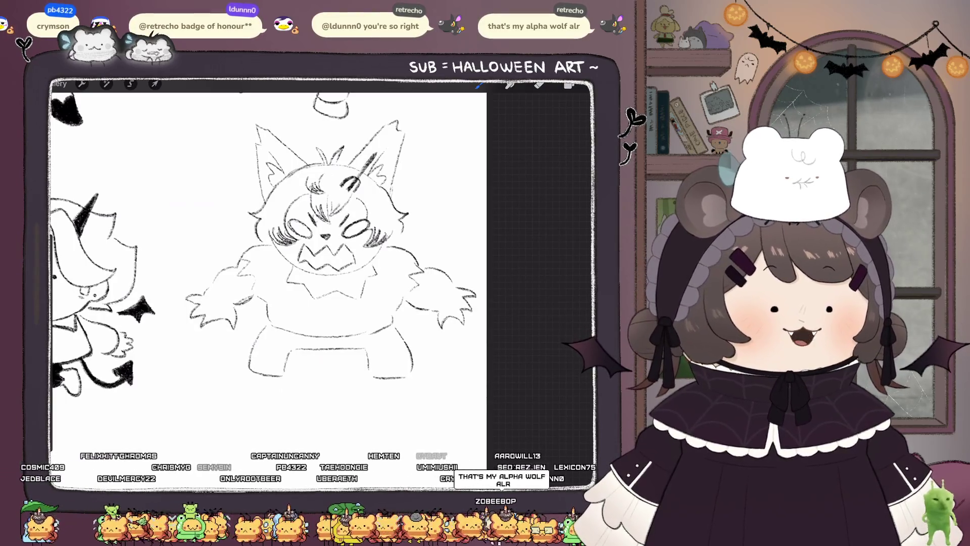
scroll(268, 272, "up", 1)
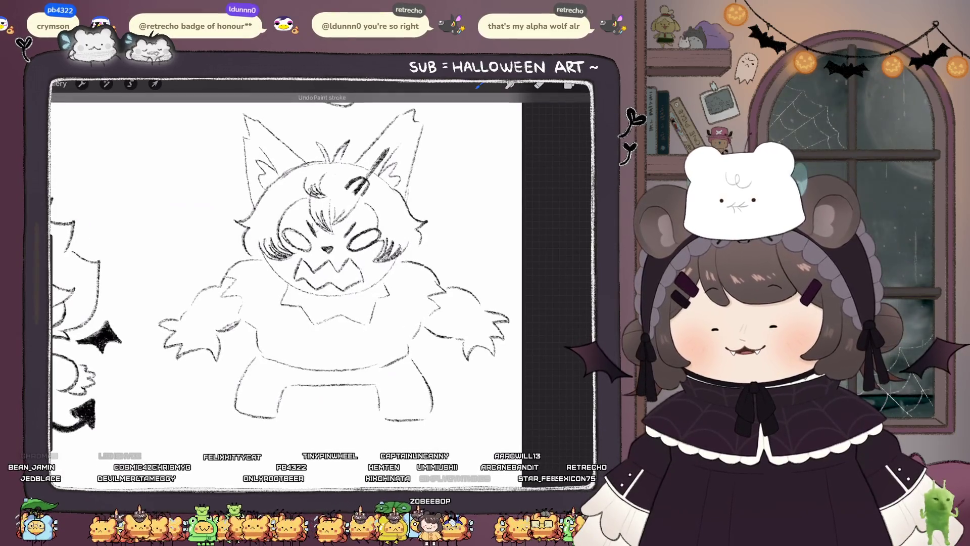
mouse_move(367, 302)
left_mouse_down()
mouse_move(390, 317)
mouse_move(409, 293)
left_mouse_up()
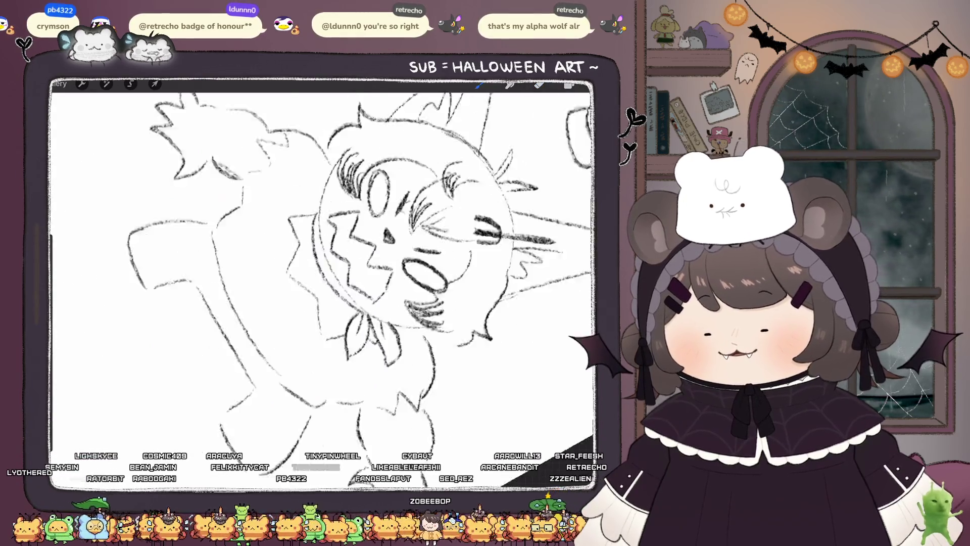
mouse_move(309, 217)
left_mouse_down()
mouse_move(297, 290)
mouse_move(326, 331)
left_mouse_up()
left_click_drag(306, 255, 328, 332)
left_click_drag(312, 212, 303, 267)
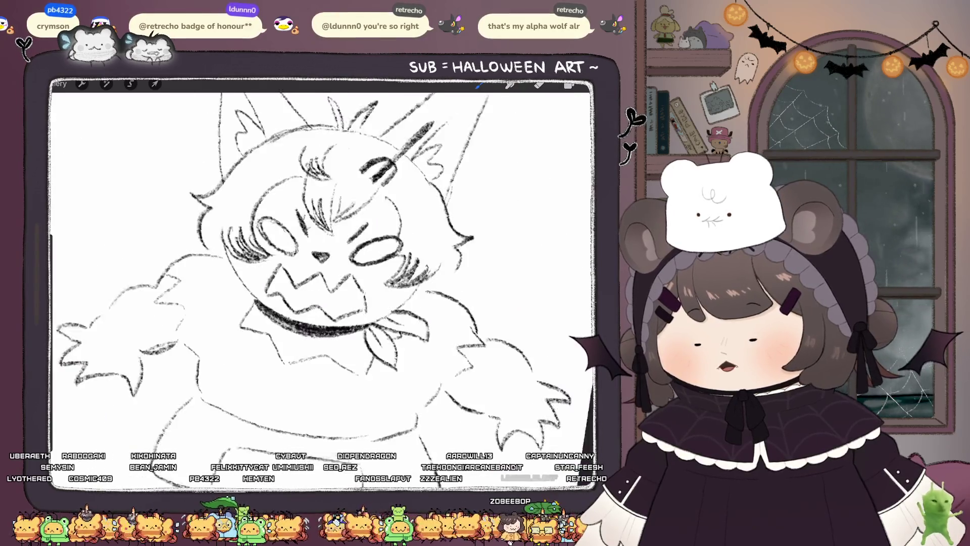
Step: Fill the bow and its knot solid black with dark hatching
mouse_move(381, 319)
left_mouse_down()
mouse_move(396, 337)
mouse_move(414, 340)
left_mouse_up()
mouse_move(388, 319)
left_mouse_down()
mouse_move(409, 330)
mouse_move(406, 338)
left_mouse_up()
scroll(409, 323, "up", 5)
left_click_drag(334, 353, 377, 283)
mouse_move(365, 337)
left_mouse_down()
mouse_move(389, 265)
mouse_move(361, 270)
mouse_move(364, 293)
left_mouse_up()
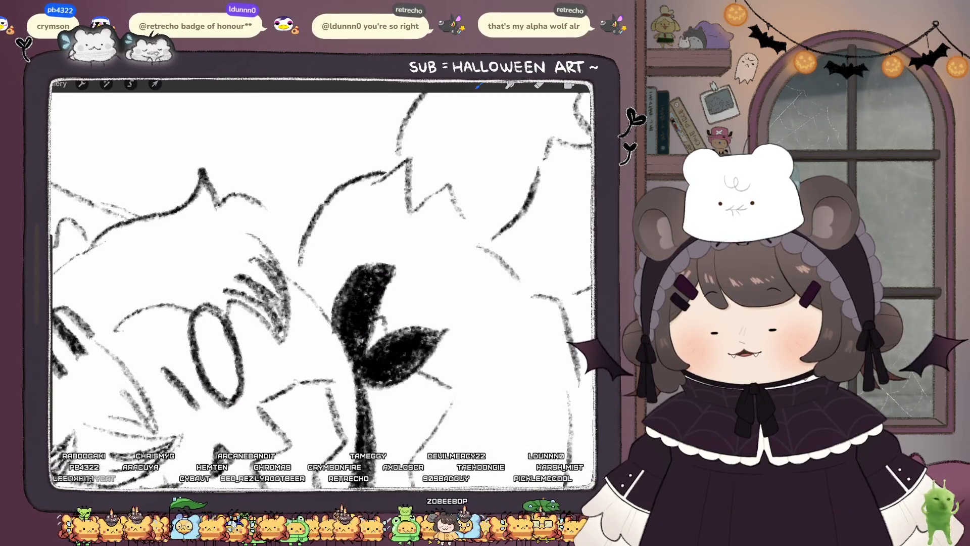
left_click_drag(360, 346, 386, 262)
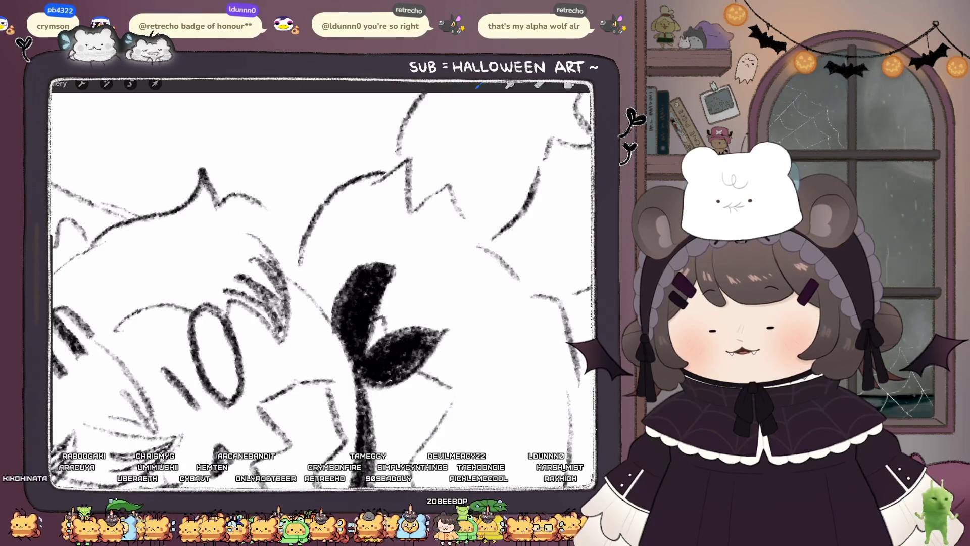
key("e")
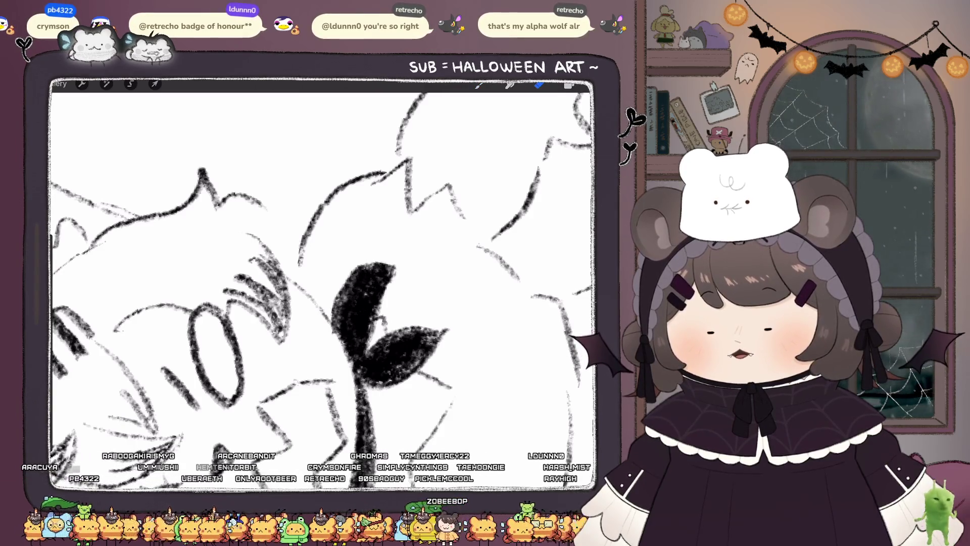
key("b")
left_click_drag(331, 323, 356, 376)
Step: Check the Colors panel, close it, then bring it up again
scroll(323, 288, "down", 3)
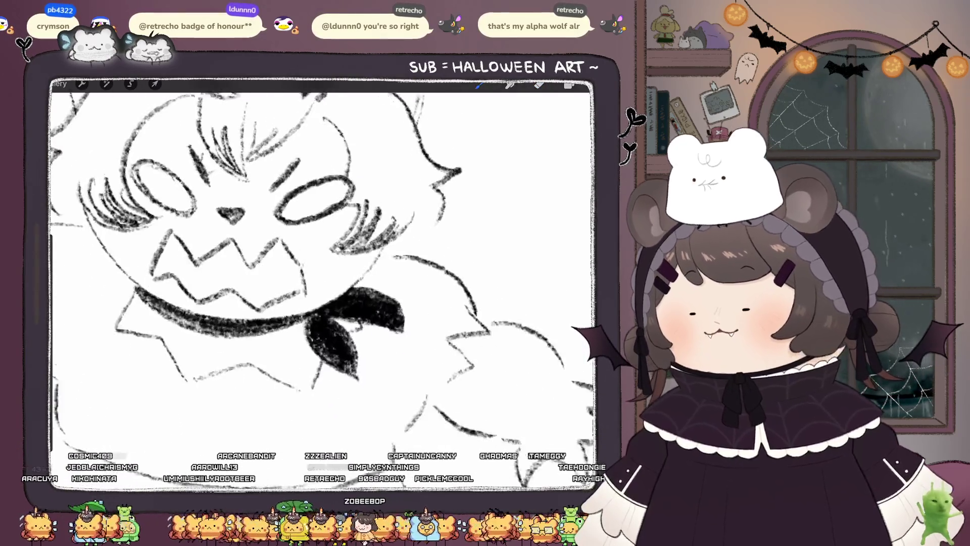
left_click(584, 84)
left_click(584, 84)
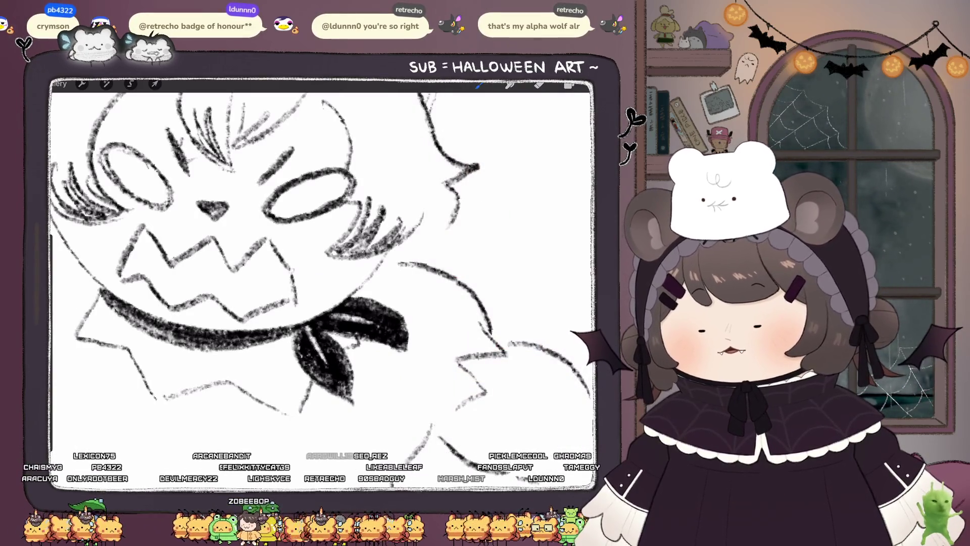
scroll(323, 288, "down", 5)
scroll(324, 288, "up", 5)
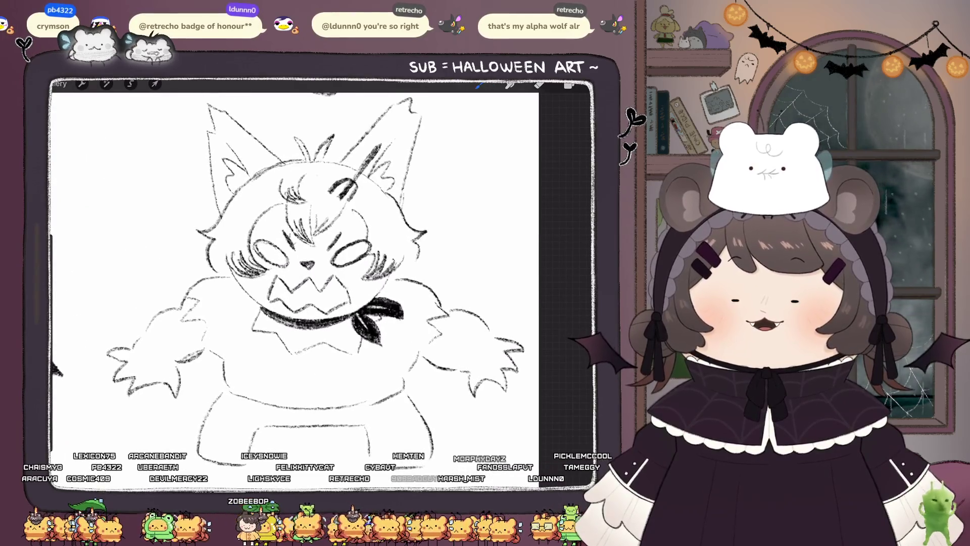
left_click(585, 85)
Step: Close the Colors panel and add dark stripe marks to both cheeks
left_click(585, 84)
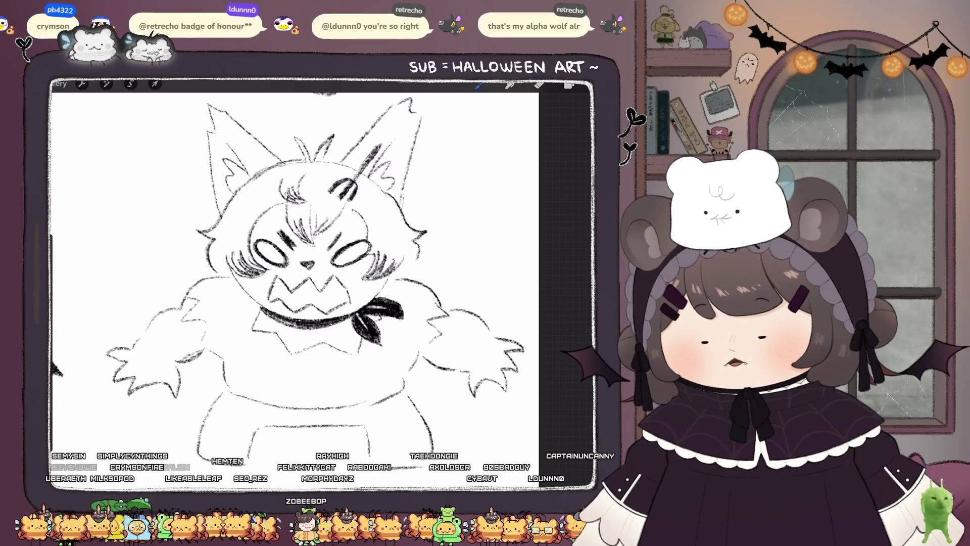
scroll(363, 253, "down", 3)
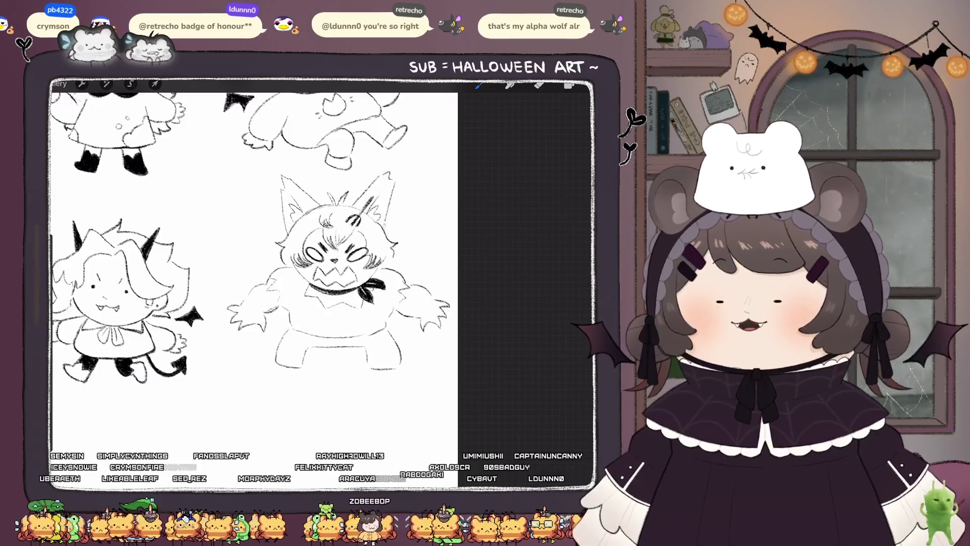
scroll(333, 273, "up", 3)
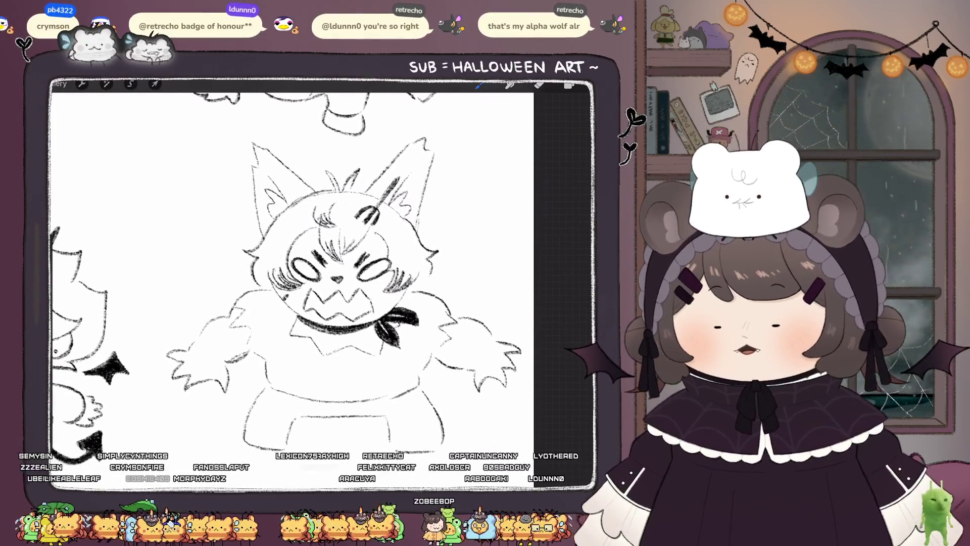
left_click_drag(290, 298, 297, 306)
left_click_drag(383, 300, 391, 309)
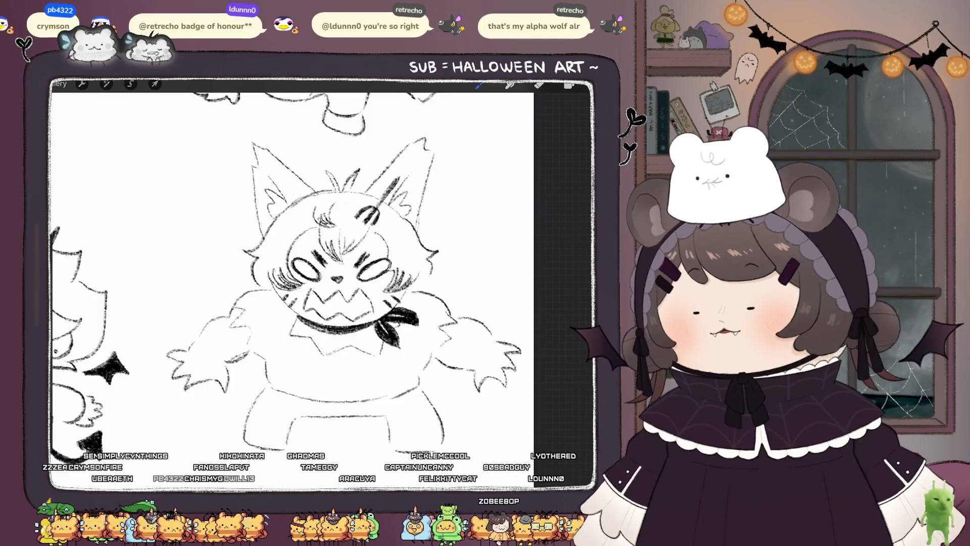
Step: Add stripes on the left hand and right arm and a curled tail beside the body
scroll(293, 283, "down", 2)
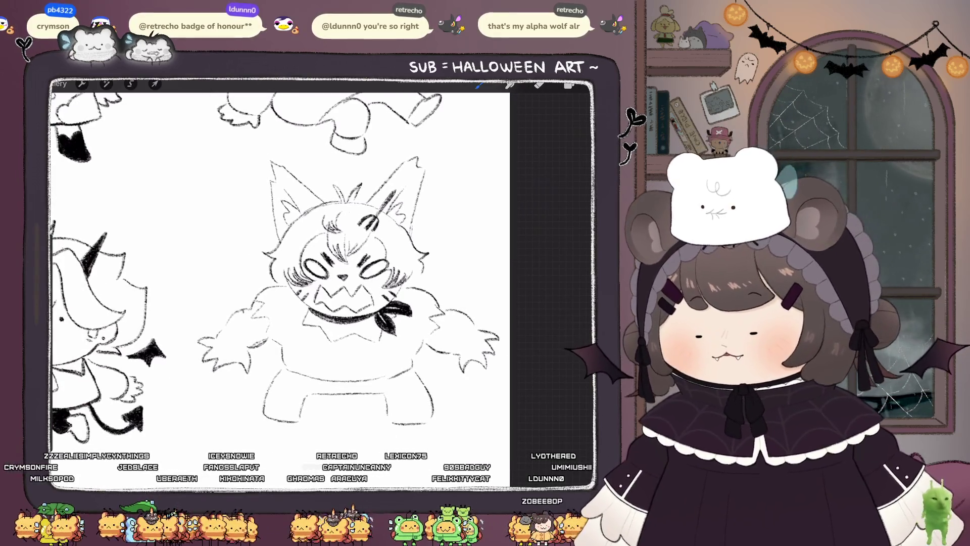
left_click_drag(231, 325, 226, 334)
mouse_move(455, 310)
left_mouse_down()
mouse_move(451, 322)
mouse_move(469, 334)
left_mouse_up()
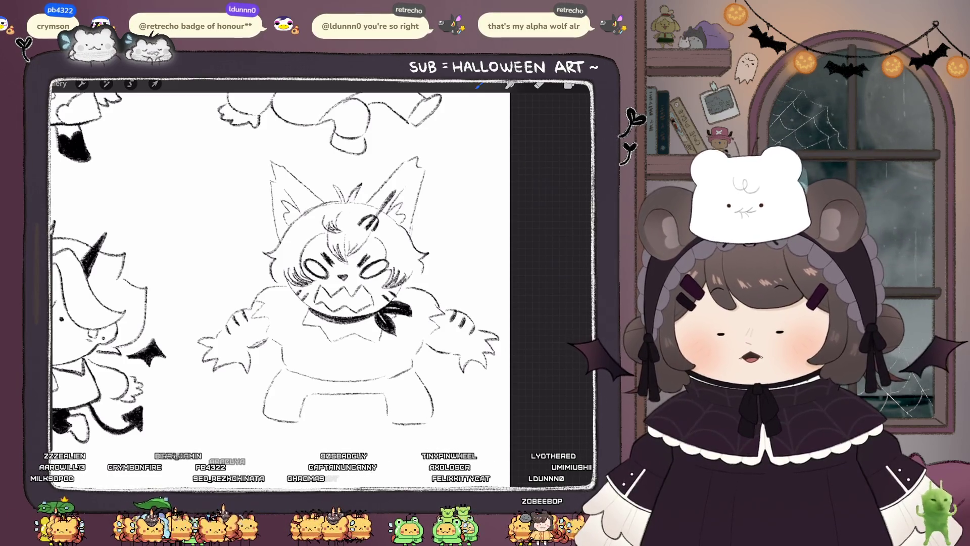
mouse_move(243, 305)
left_mouse_down()
mouse_move(227, 256)
mouse_move(210, 262)
mouse_move(233, 312)
left_mouse_up()
scroll(280, 283, "down", 3)
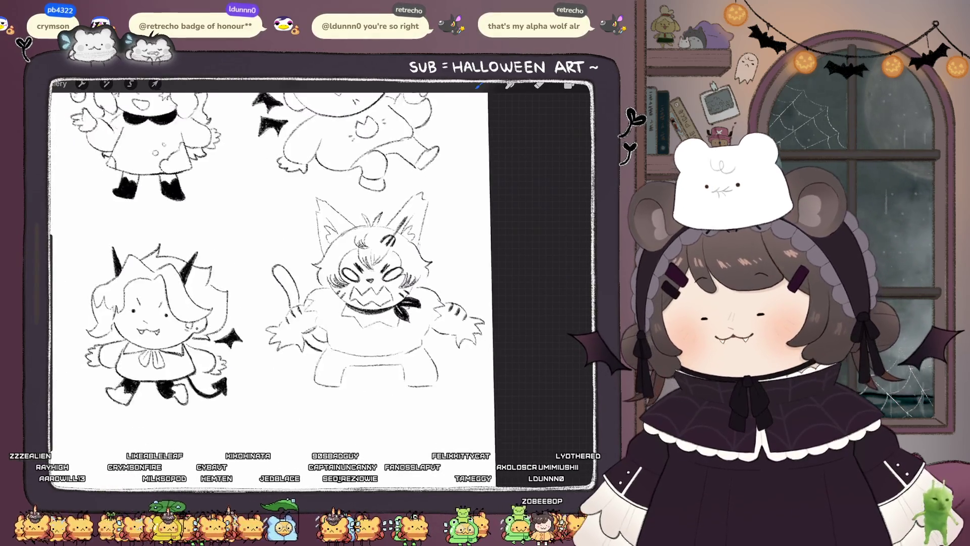
Step: Draw a diagonal strap across the werewolf's torso
scroll(323, 272, "up", 3)
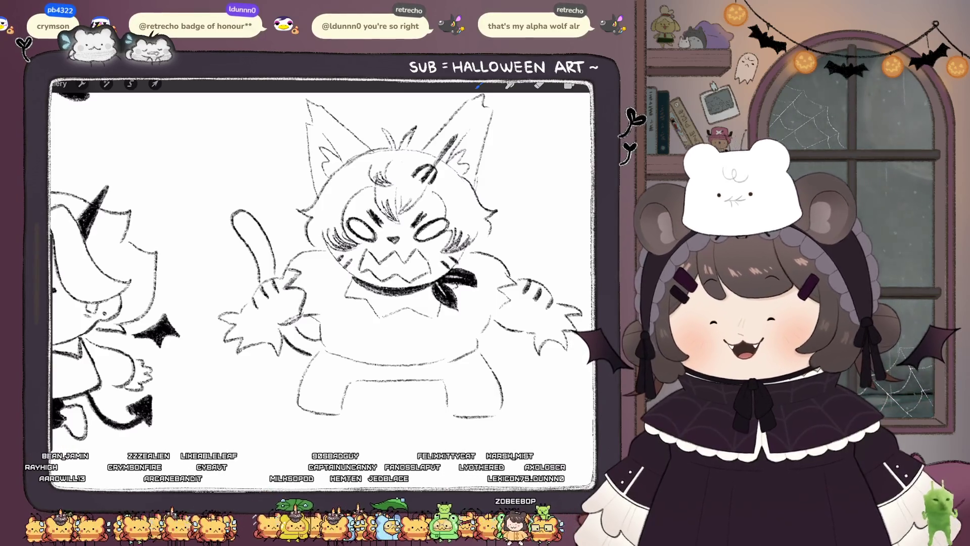
scroll(323, 273, "down", 1)
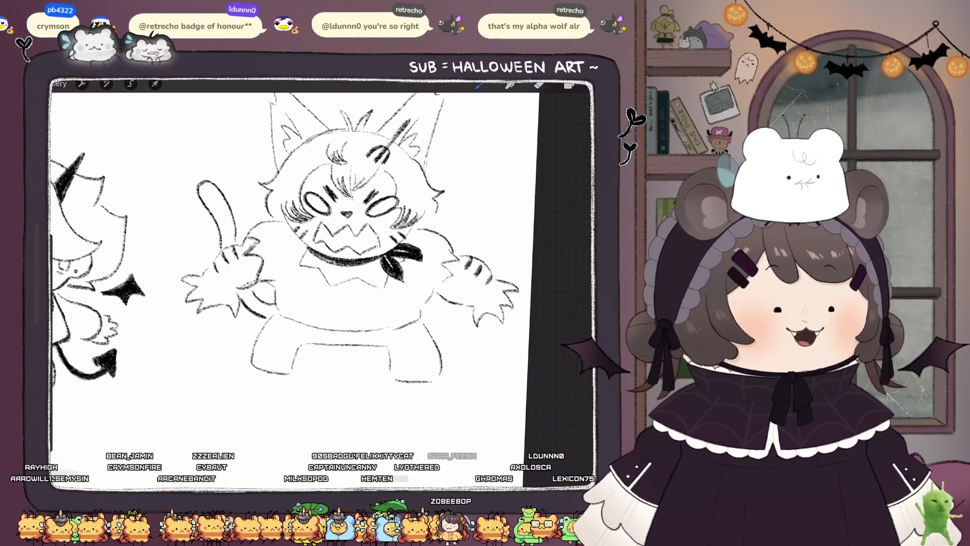
mouse_move(351, 286)
left_mouse_down()
mouse_move(325, 324)
mouse_move(345, 326)
left_mouse_up()
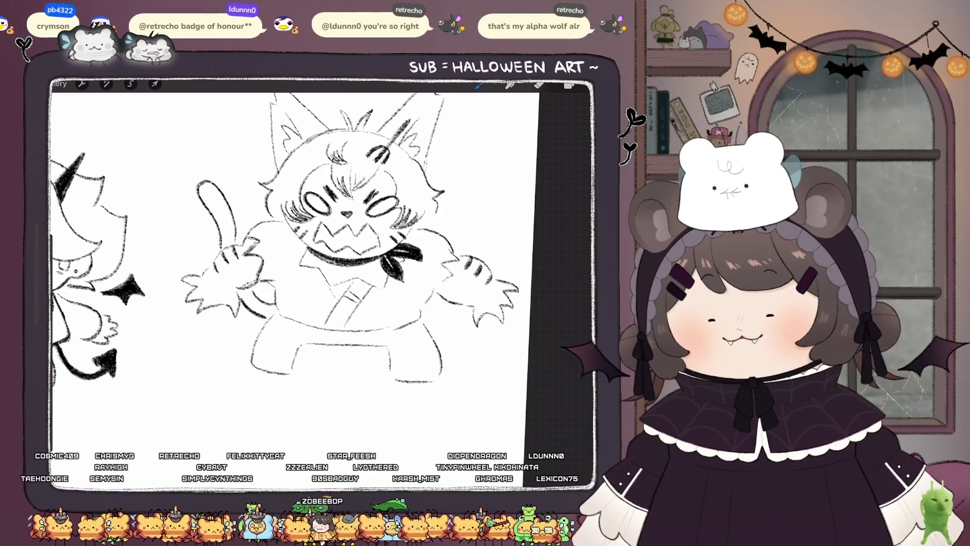
scroll(293, 273, "down", 3)
scroll(293, 272, "up", 2)
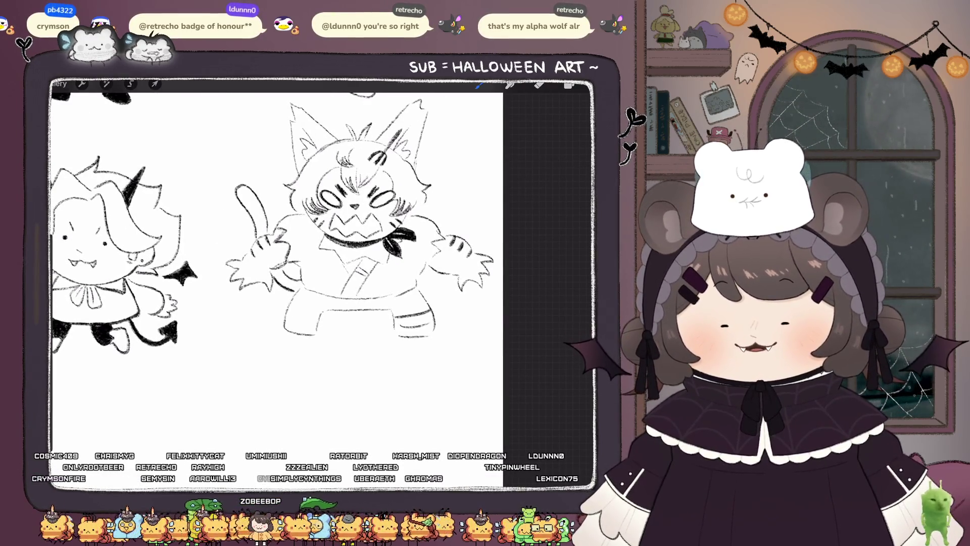
Step: Add zigzag claws under the left and right feet
mouse_move(281, 330)
left_mouse_down()
mouse_move(277, 348)
mouse_move(304, 356)
left_mouse_up()
mouse_move(402, 337)
left_mouse_down()
mouse_move(407, 355)
mouse_move(430, 353)
left_mouse_up()
left_click_drag(428, 345, 448, 350)
scroll(272, 253, "up", 3)
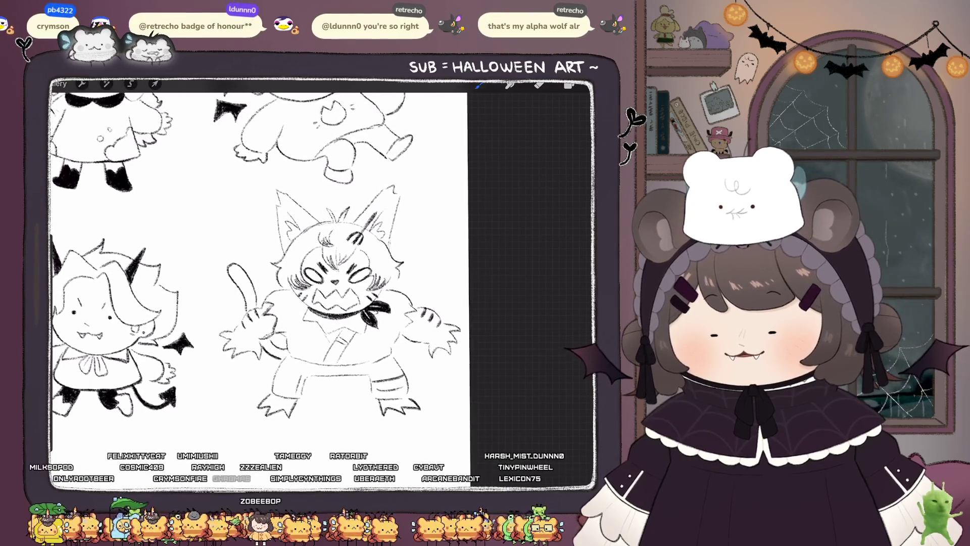
scroll(329, 283, "up", 3)
Step: Draw zigzag anger marks beside the werewolf's head, two on the right and one on the left
left_click_drag(426, 228, 475, 201)
left_click_drag(438, 255, 483, 247)
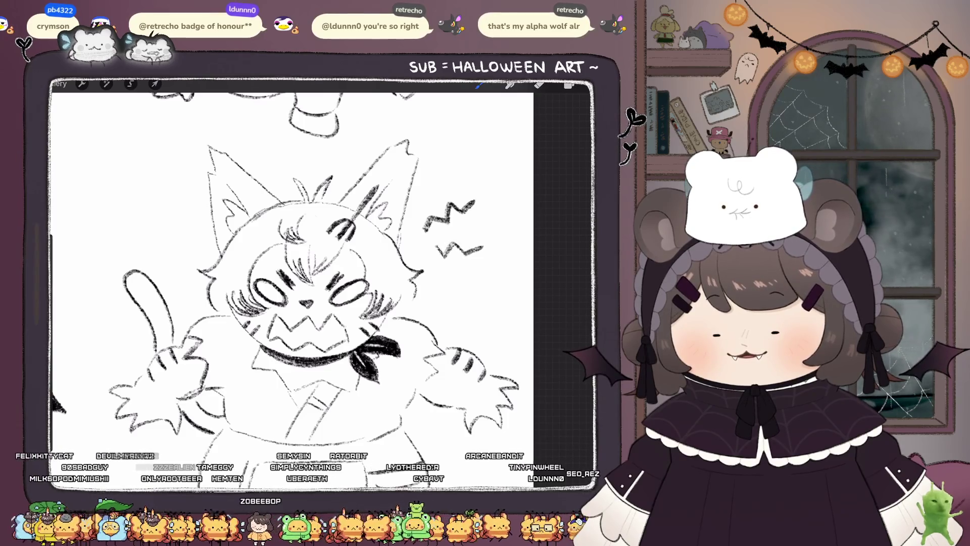
left_click_drag(191, 223, 153, 201)
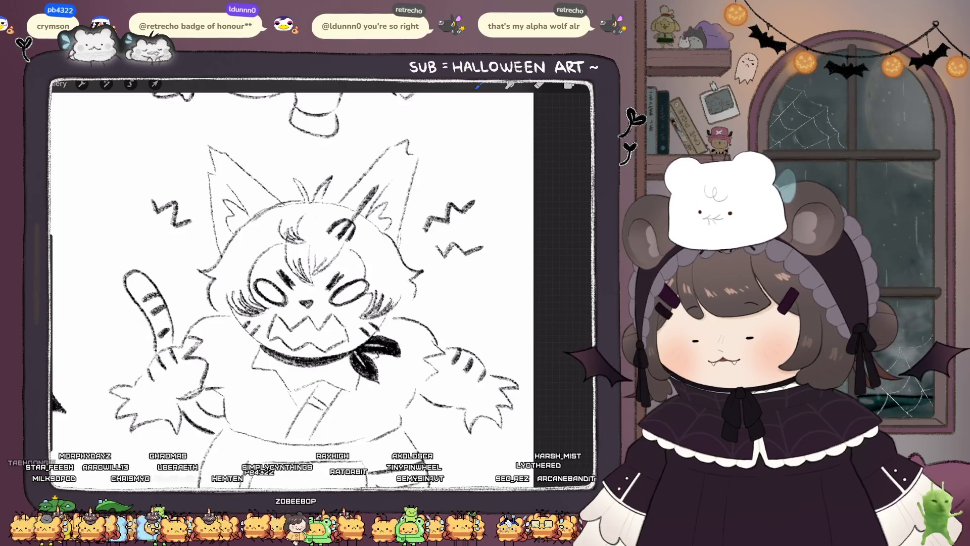
scroll(290, 263, "down", 5)
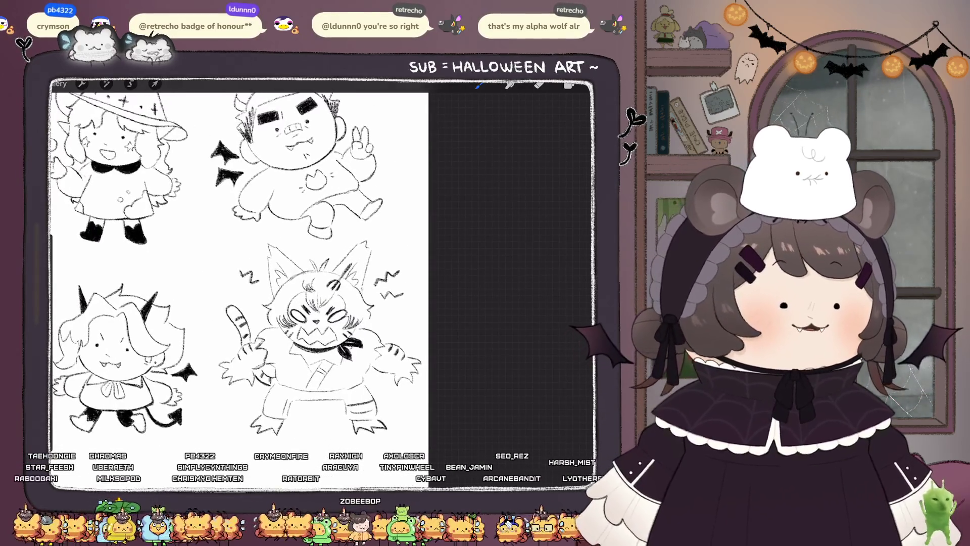
scroll(314, 329, "up", 5)
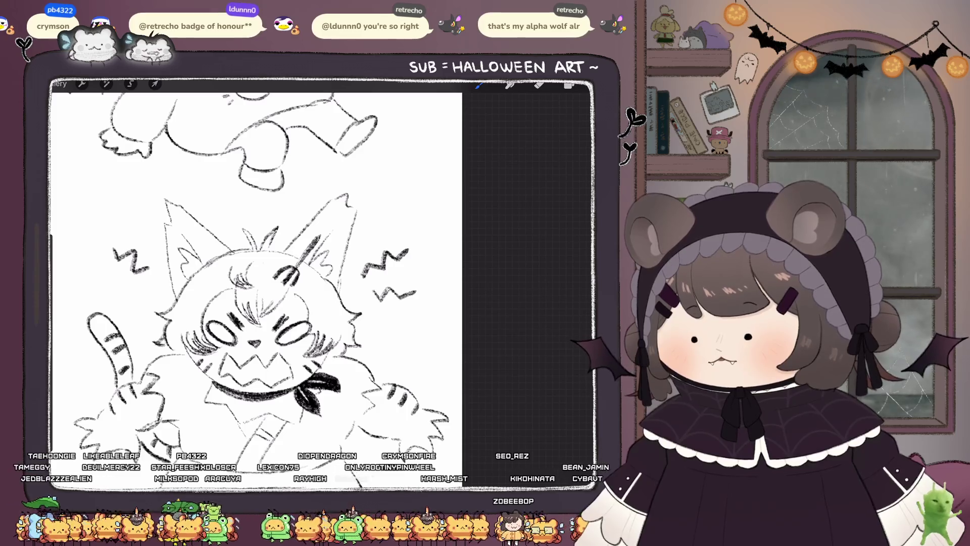
scroll(255, 290, "down", 3)
scroll(255, 291, "up", 3)
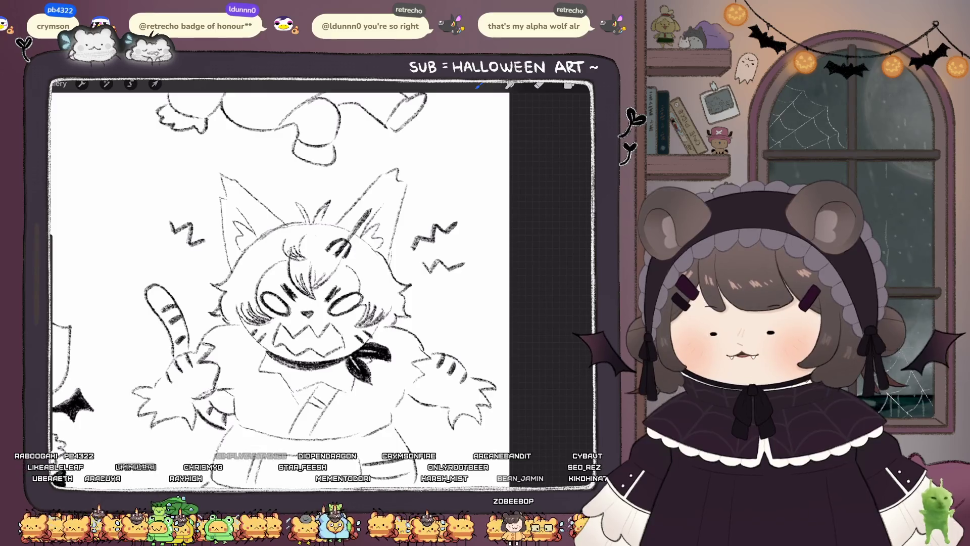
scroll(280, 291, "down", 2)
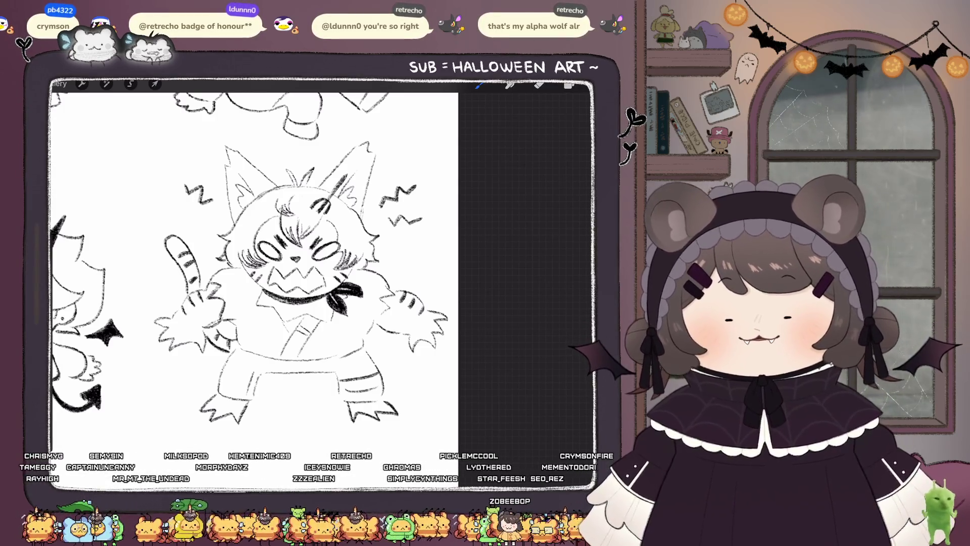
scroll(247, 201, "up", 3)
Step: Check Layer 2 in the layers list, then zoom back in on the werewolf's tail tip
left_click(569, 84)
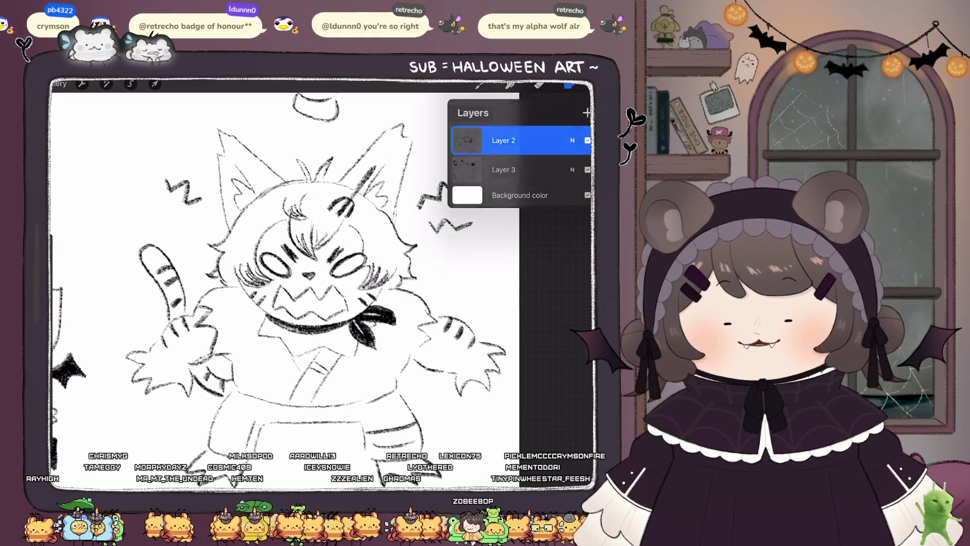
left_click(479, 85)
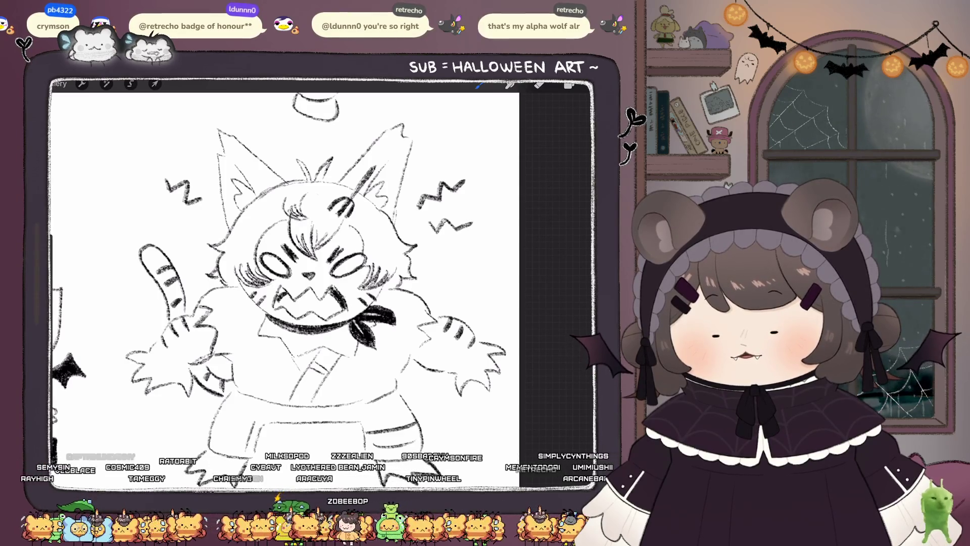
scroll(283, 288, "down", 5)
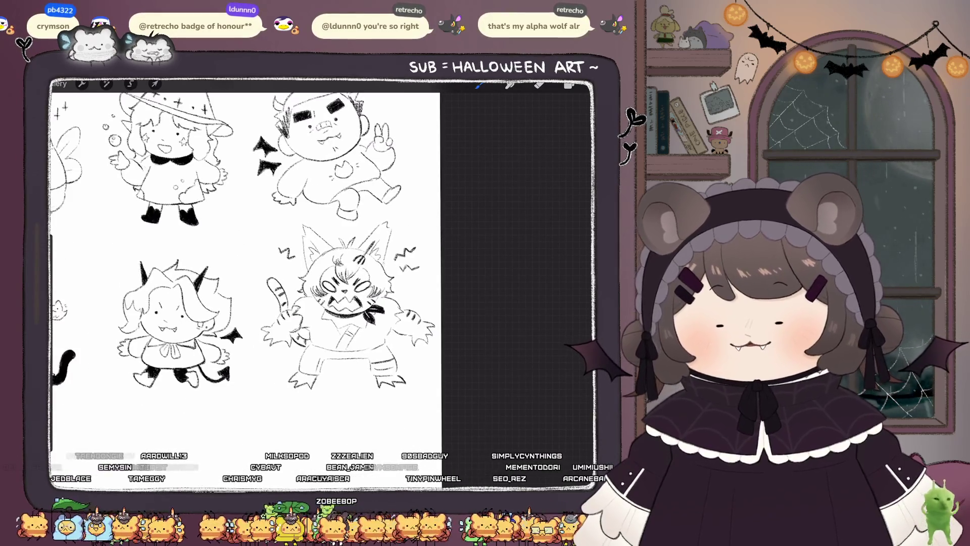
scroll(293, 242, "up", 5)
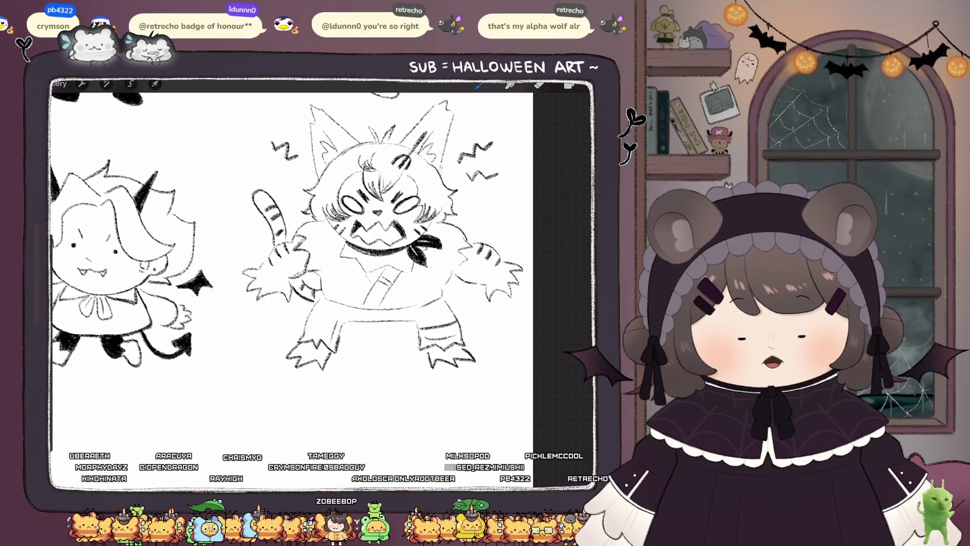
scroll(291, 272, "down", 3)
scroll(303, 273, "up", 3)
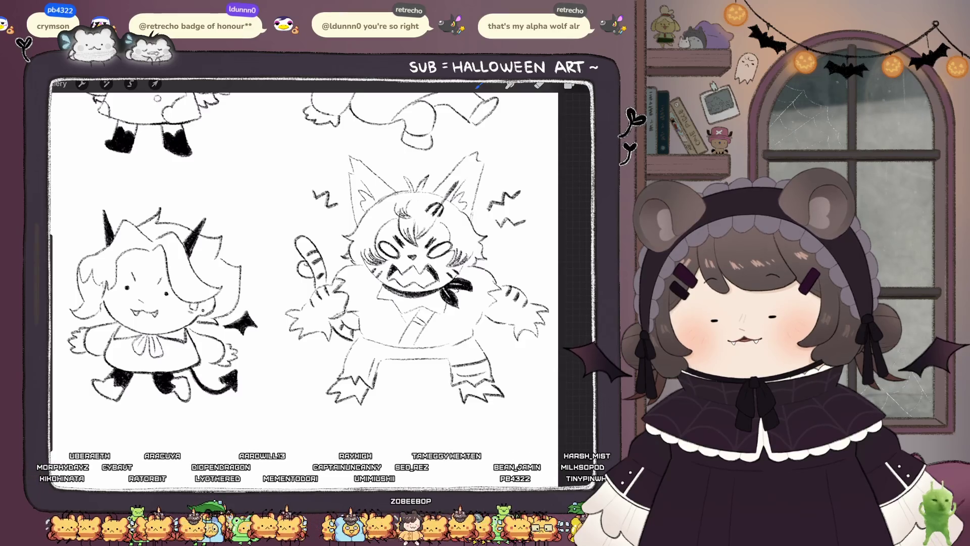
scroll(303, 273, "up", 1)
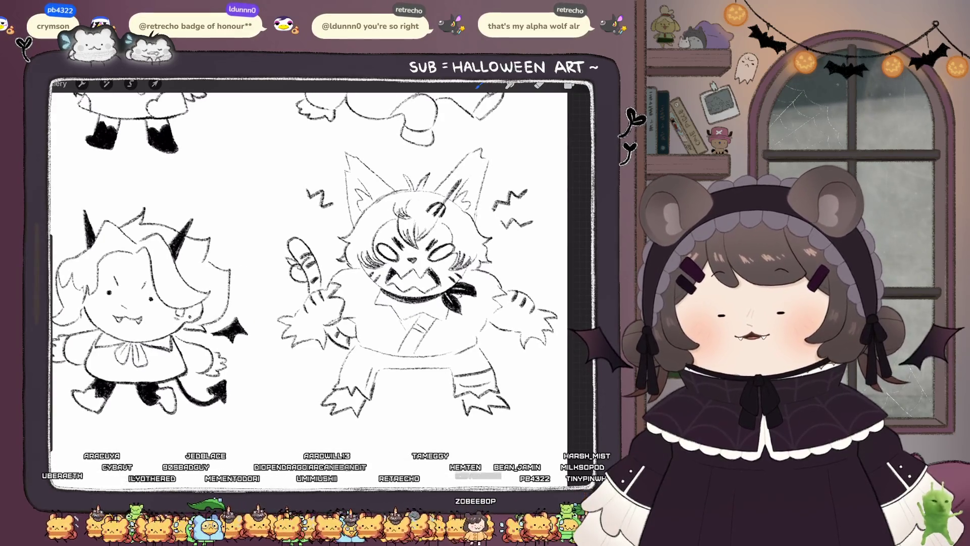
scroll(310, 264, "down", 3)
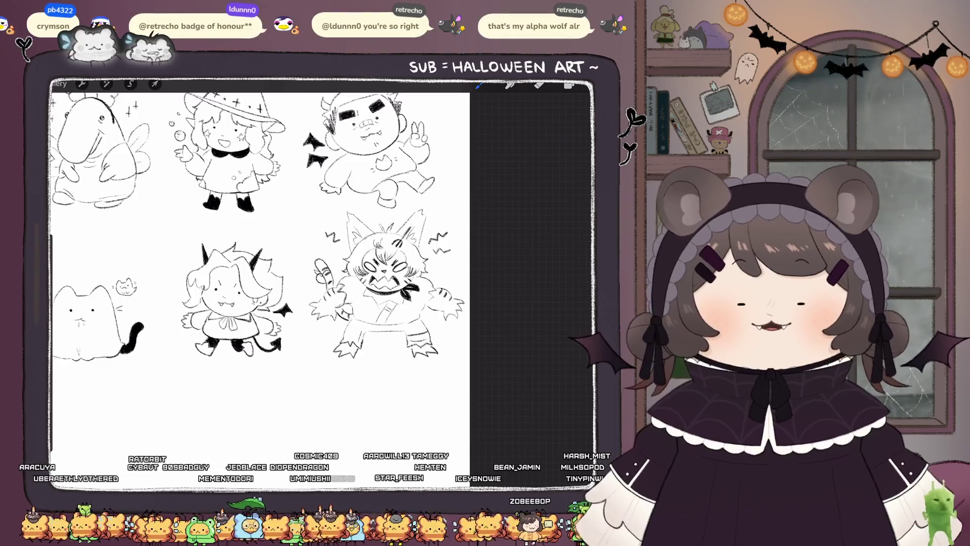
scroll(384, 283, "up", 3)
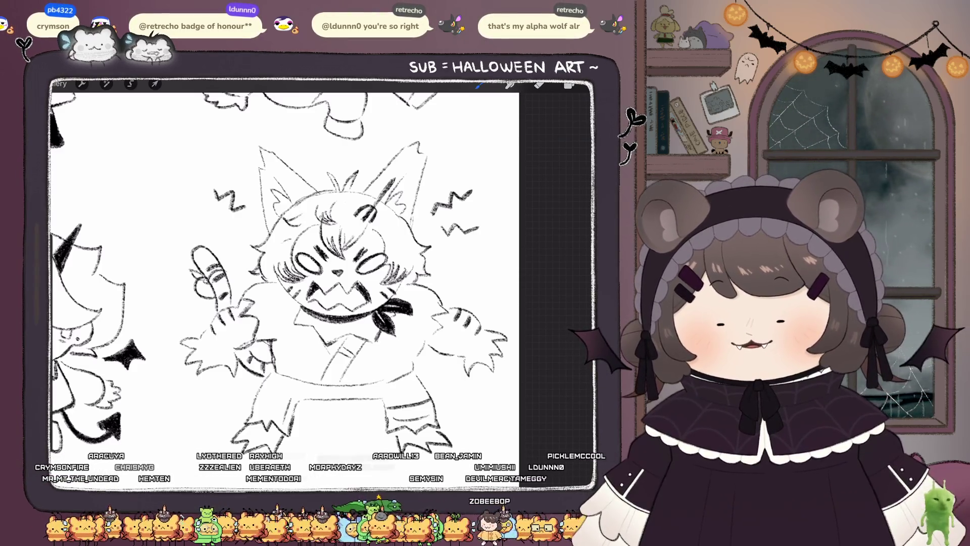
scroll(283, 278, "down", 5)
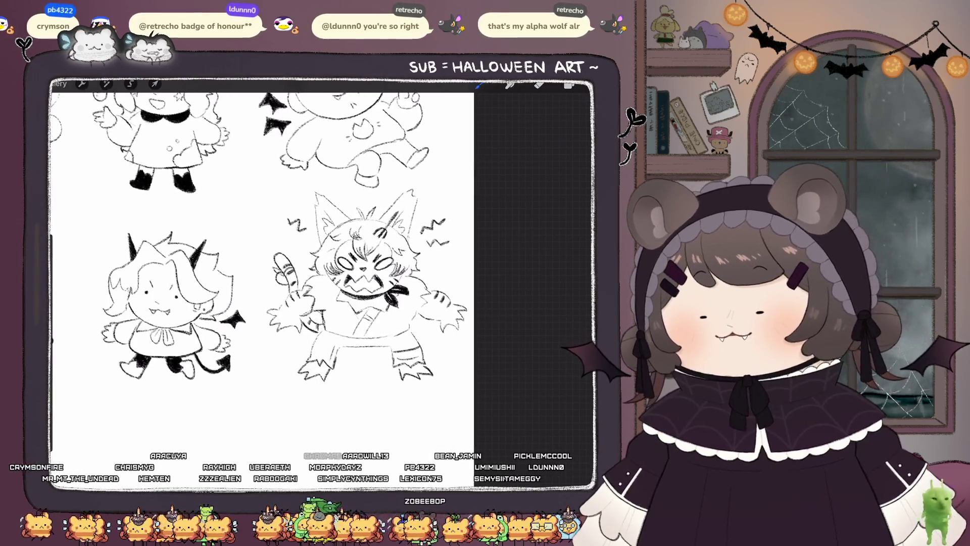
Step: Toggle between eraser and brush, then undo the two stray strokes
scroll(283, 278, "up", 4)
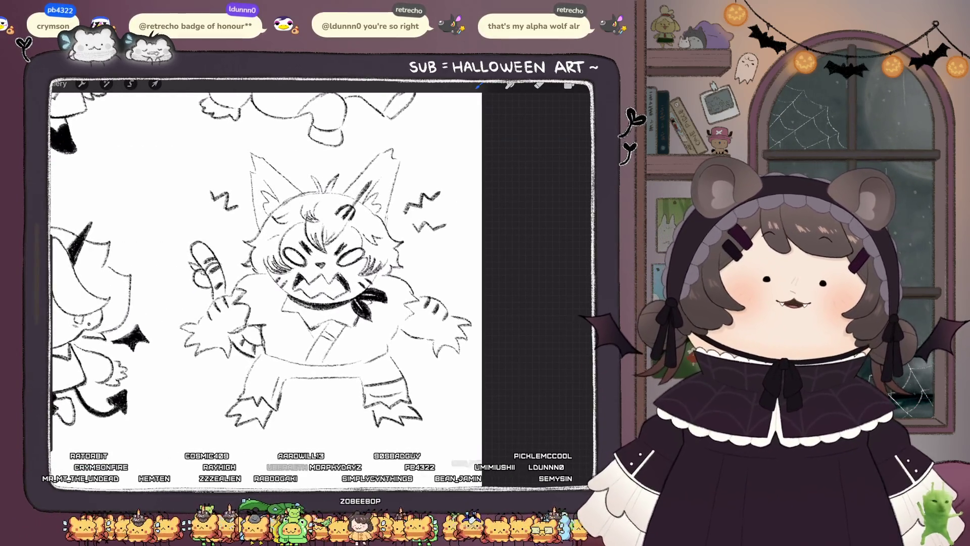
key("e")
scroll(303, 278, "up", 4)
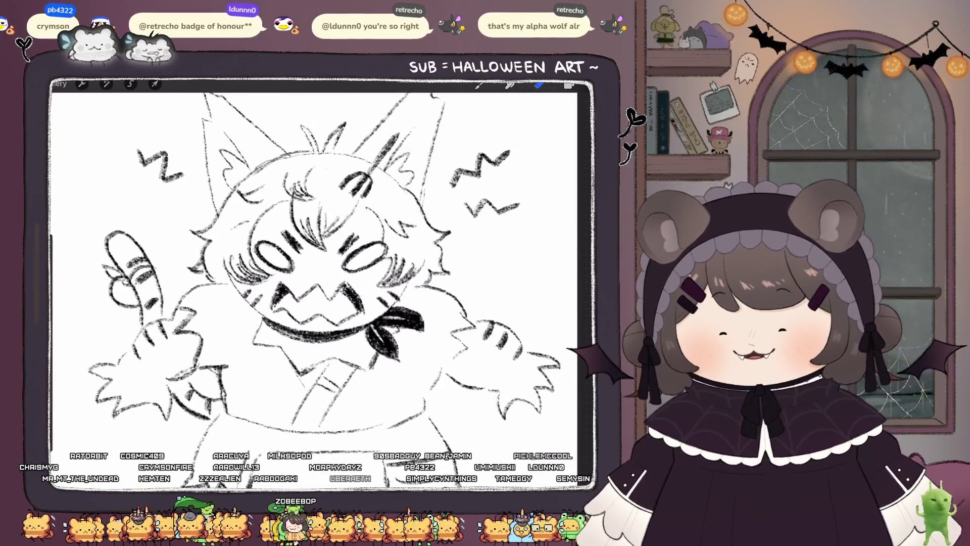
key("b")
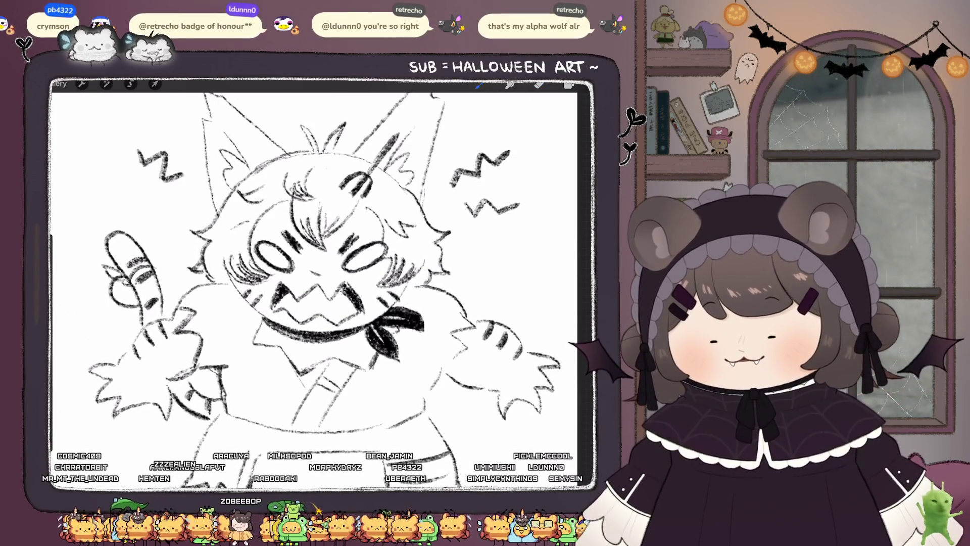
scroll(313, 283, "down", 3)
scroll(313, 283, "up", 3)
key("ctrl+z")
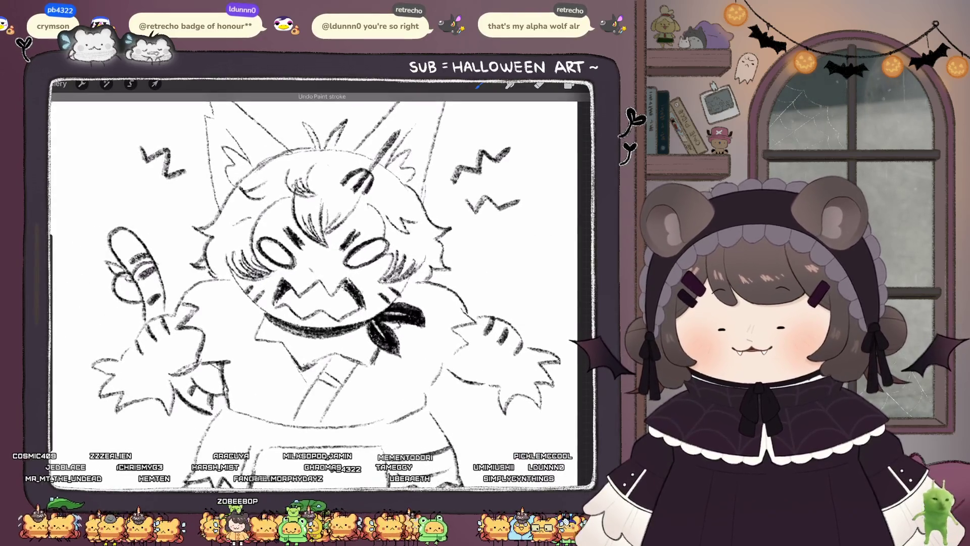
key("ctrl+z")
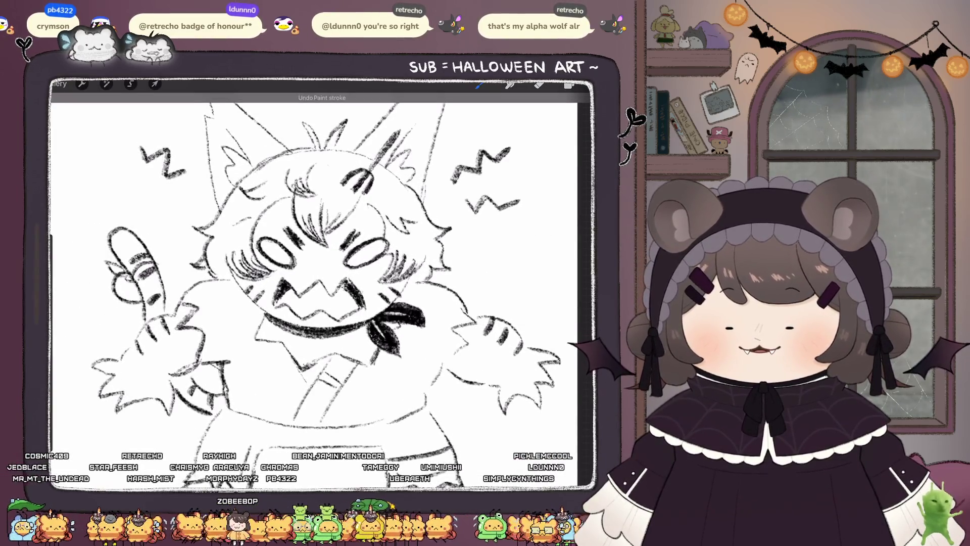
Step: Redraw the small dot on the werewolf's nose
left_click(314, 269)
key("ctrl+z")
left_click(315, 267)
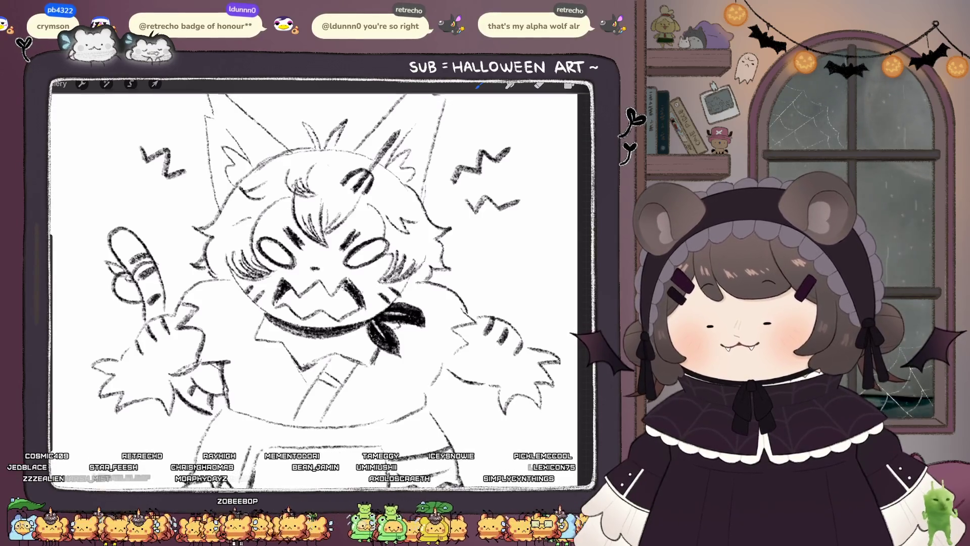
scroll(313, 283, "down", 5)
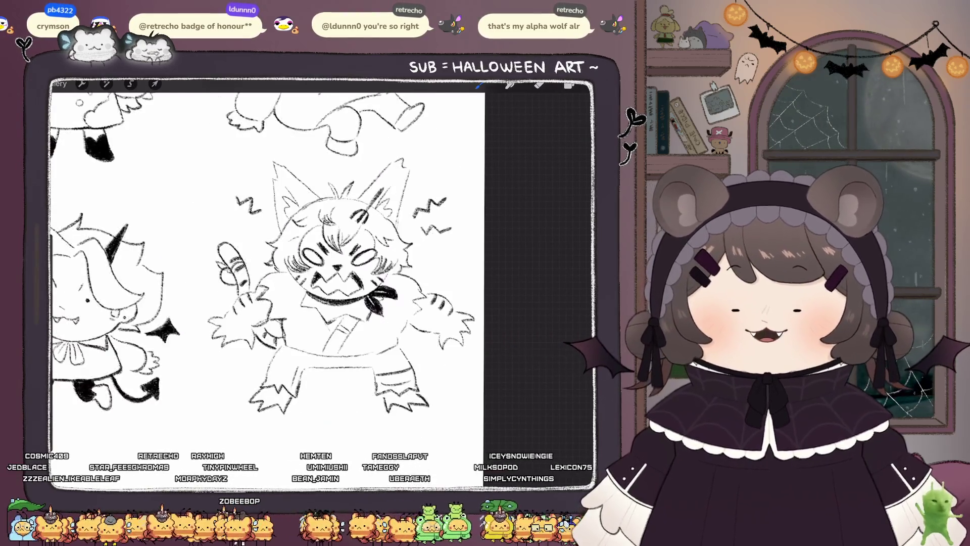
scroll(256, 253, "down", 3)
scroll(344, 282, "up", 3)
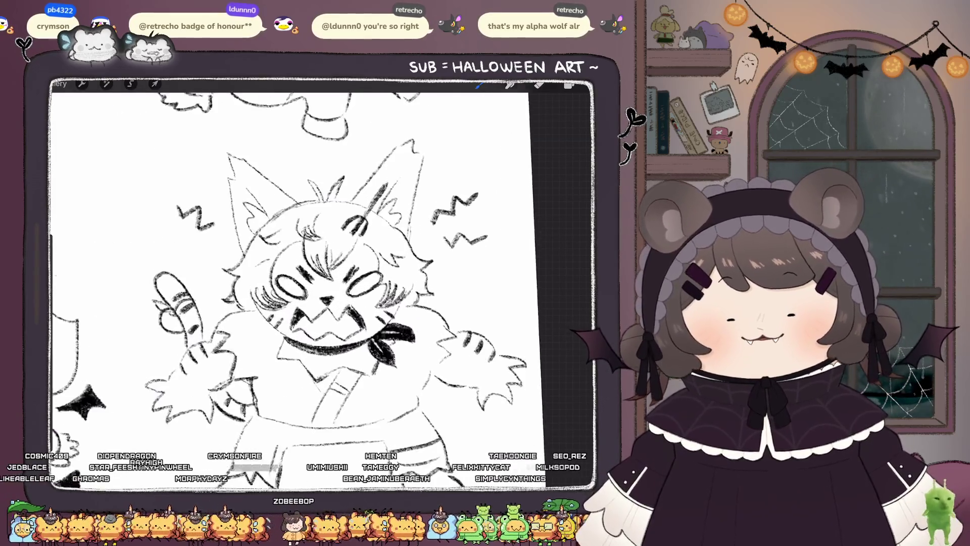
Step: Draw a line along the werewolf's right ear
left_click_drag(397, 156, 369, 202)
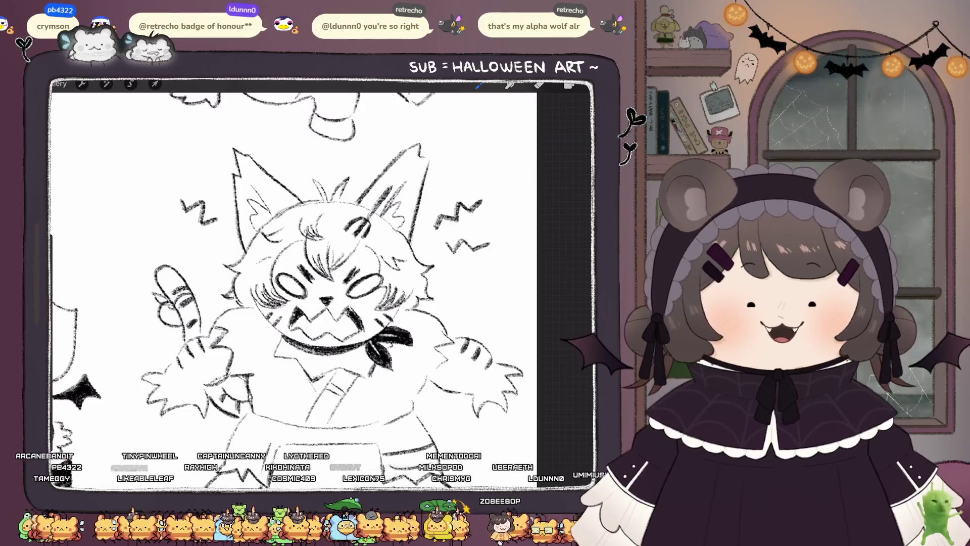
scroll(293, 283, "down", 5)
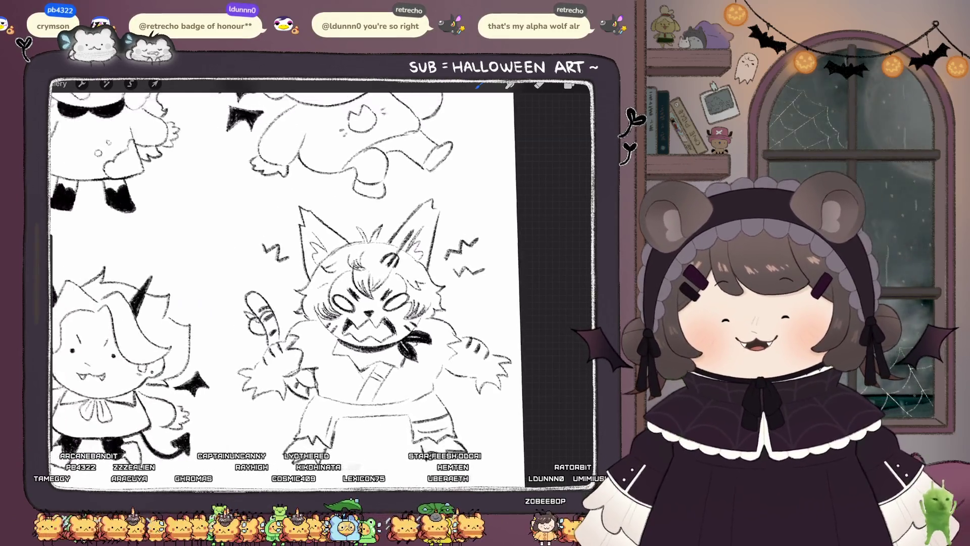
scroll(313, 282, "down", 3)
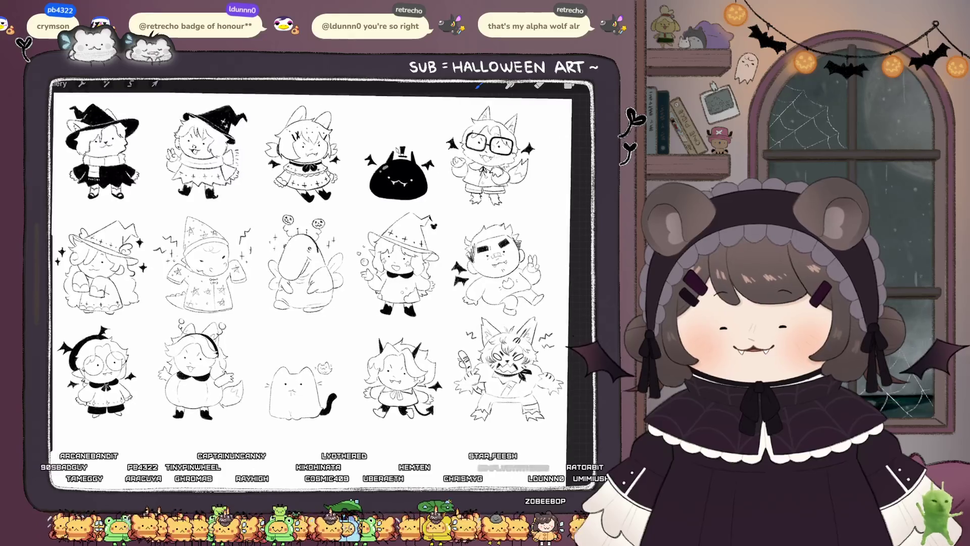
Step: Zoom out over the sheet and pan to the blank area below the bottom-left characters
scroll(319, 283, "up", 1)
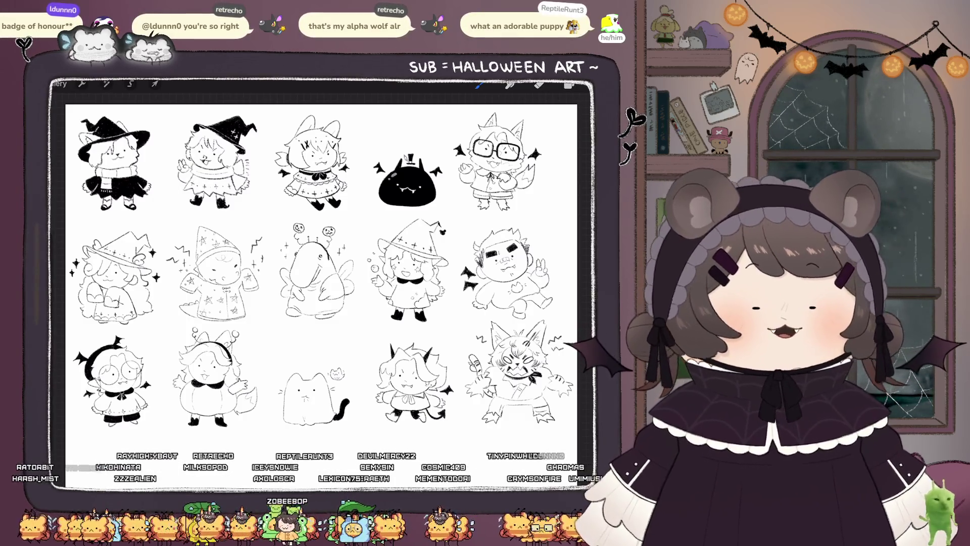
scroll(321, 296, "down", 5)
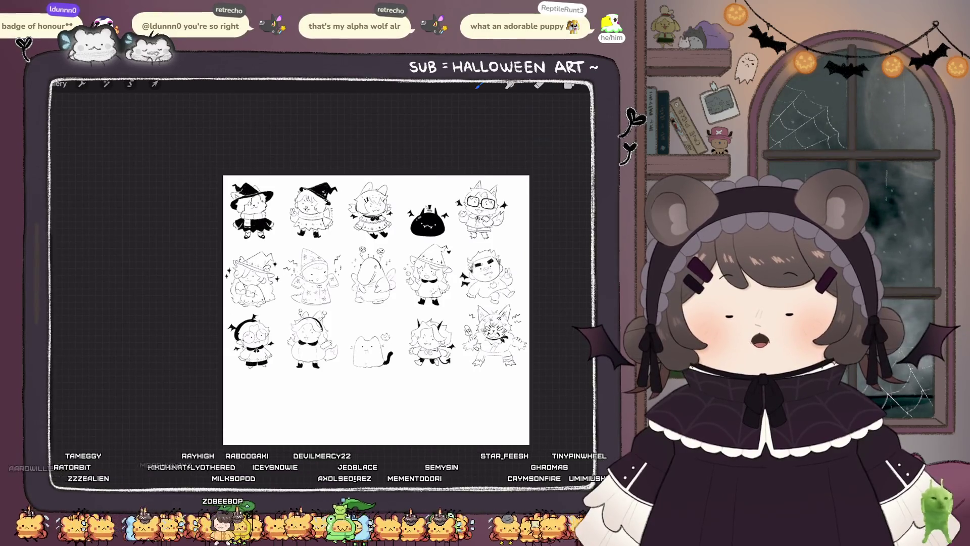
scroll(283, 354, "up", 5)
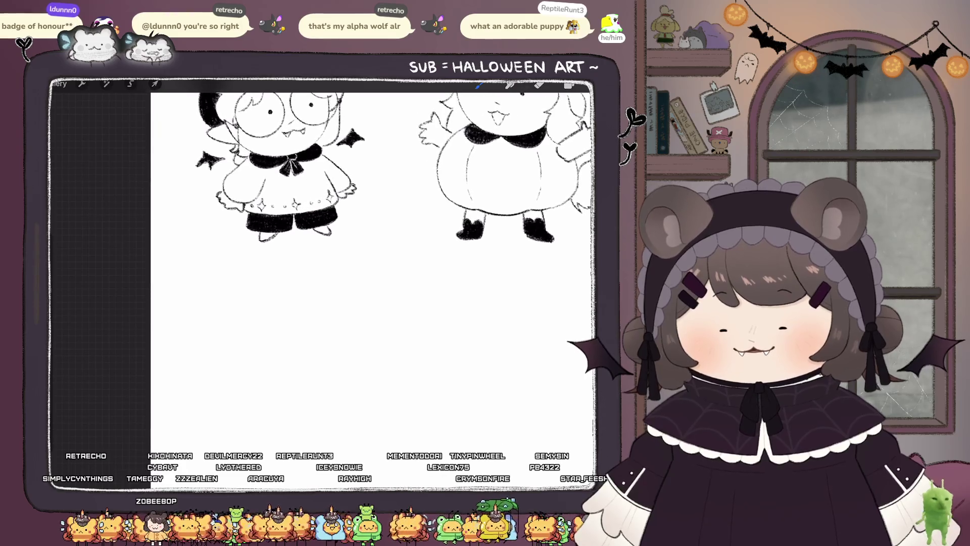
Step: Merge the drawing down and add a blank layer
left_click(569, 84)
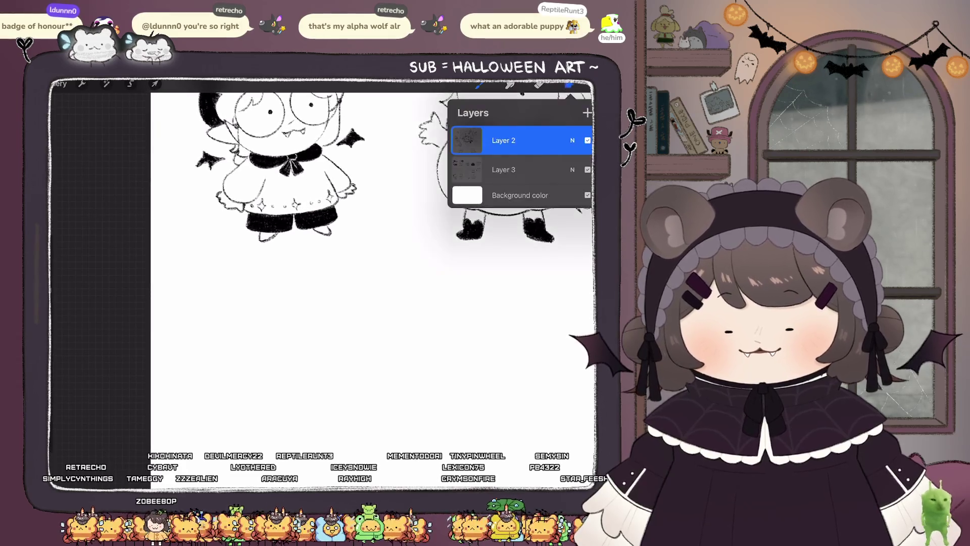
left_click(587, 112)
scroll(371, 252, "down", 3)
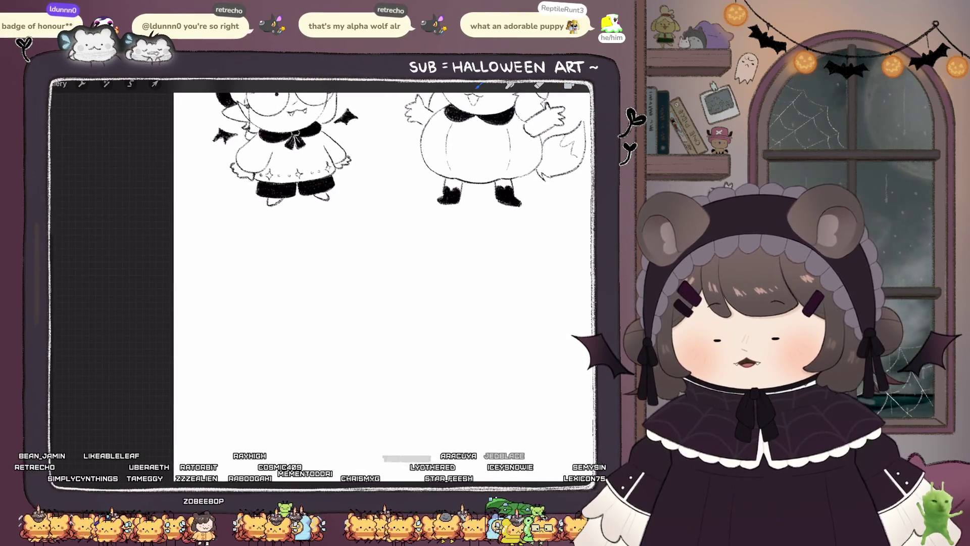
Step: Sketch the head circle twice, undoing both rough attempts
left_click_drag(306, 267, 313, 359)
key("ctrl+z")
mouse_move(293, 257)
left_mouse_down()
mouse_move(270, 349)
mouse_move(303, 259)
mouse_move(253, 285)
mouse_move(290, 260)
mouse_move(251, 304)
mouse_move(304, 350)
left_mouse_up()
key("ctrl+z")
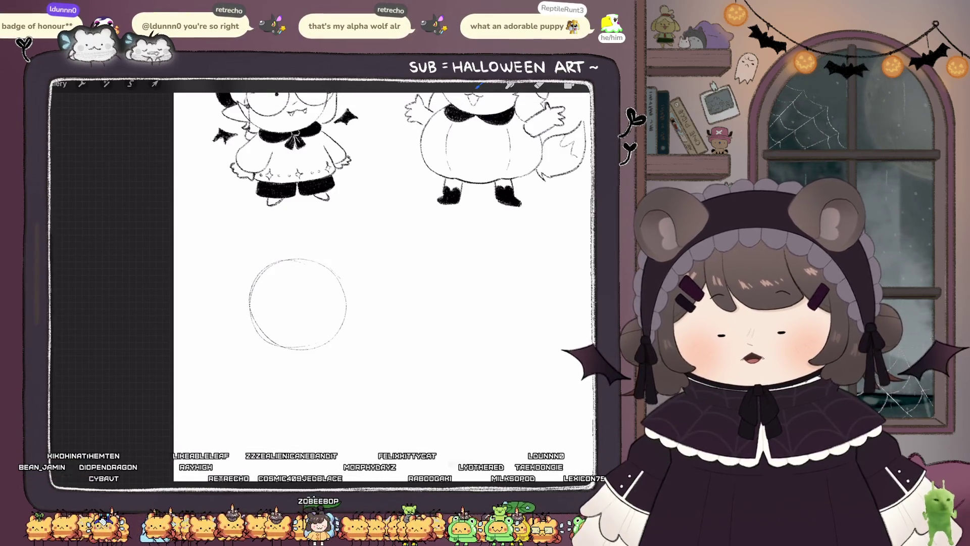
Step: Draw the witch hat's curved brim and cone, plus a tiny apple charm by the tip
mouse_move(250, 320)
left_mouse_down()
mouse_move(222, 309)
mouse_move(360, 251)
mouse_move(350, 277)
left_mouse_up()
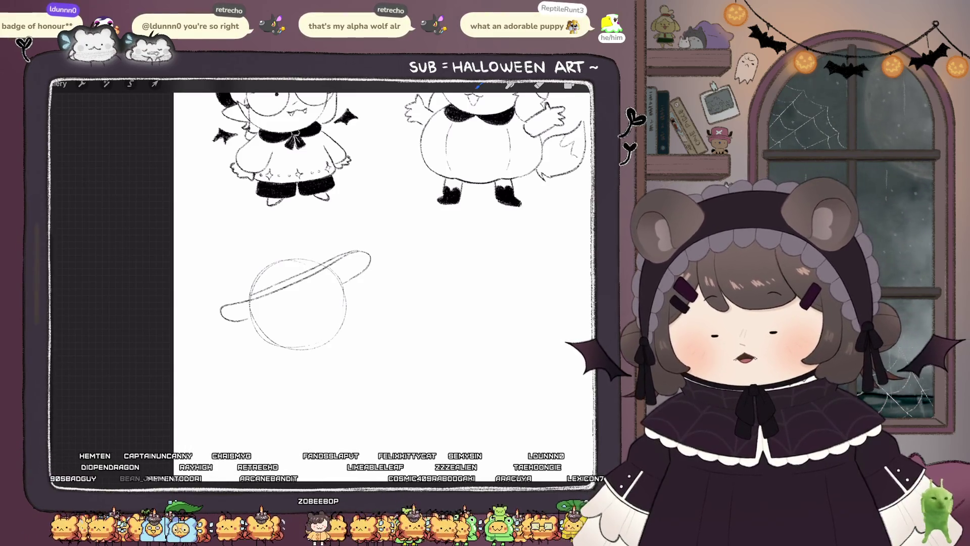
mouse_move(330, 257)
left_mouse_down()
mouse_move(277, 239)
mouse_move(207, 246)
mouse_move(239, 298)
left_mouse_up()
mouse_move(194, 274)
left_mouse_down()
mouse_move(213, 277)
mouse_move(200, 276)
left_mouse_up()
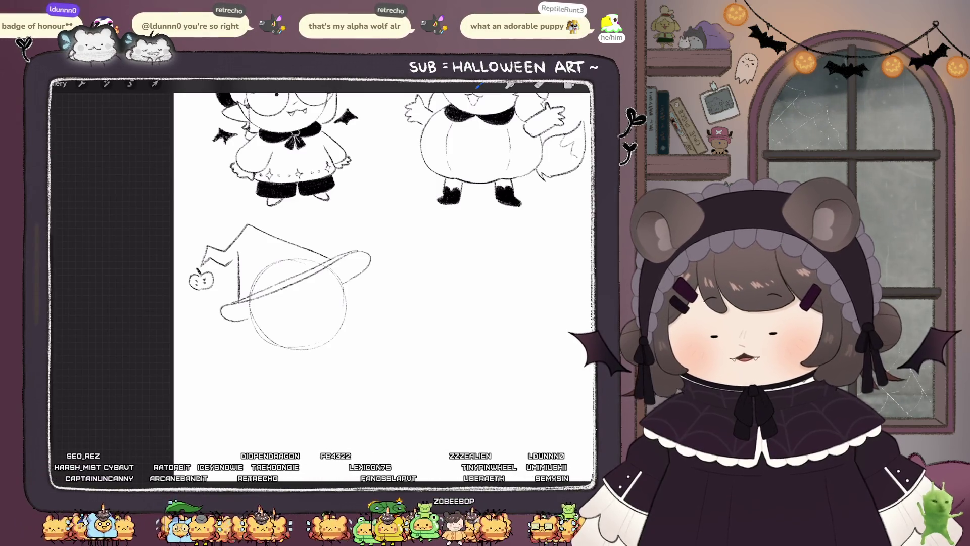
left_click_drag(323, 283, 283, 212)
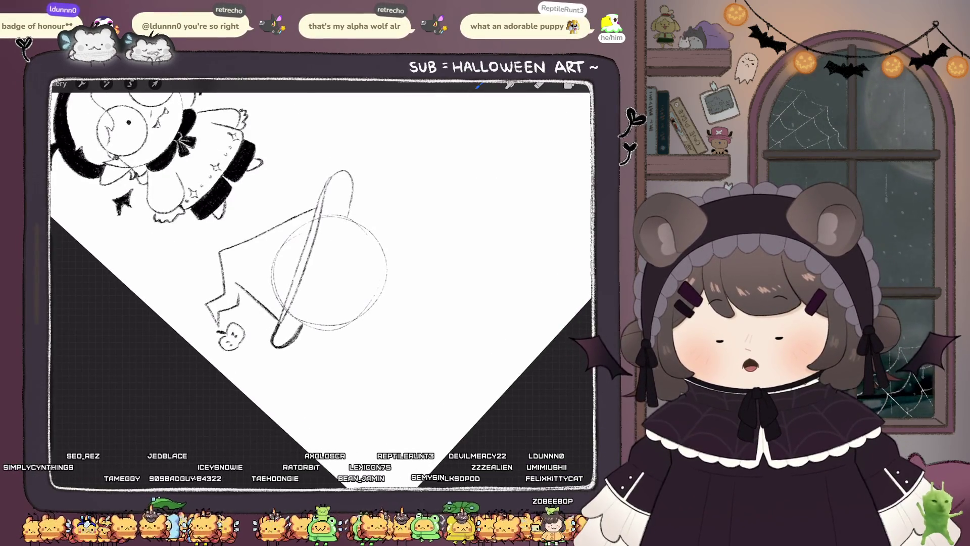
Step: Shade the witch hat's bent tip and cone edge solid black
mouse_move(215, 303)
left_mouse_down()
mouse_move(218, 317)
mouse_move(224, 298)
mouse_move(236, 308)
mouse_move(229, 250)
left_mouse_up()
mouse_move(228, 288)
left_mouse_down()
mouse_move(231, 253)
mouse_move(280, 344)
left_mouse_up()
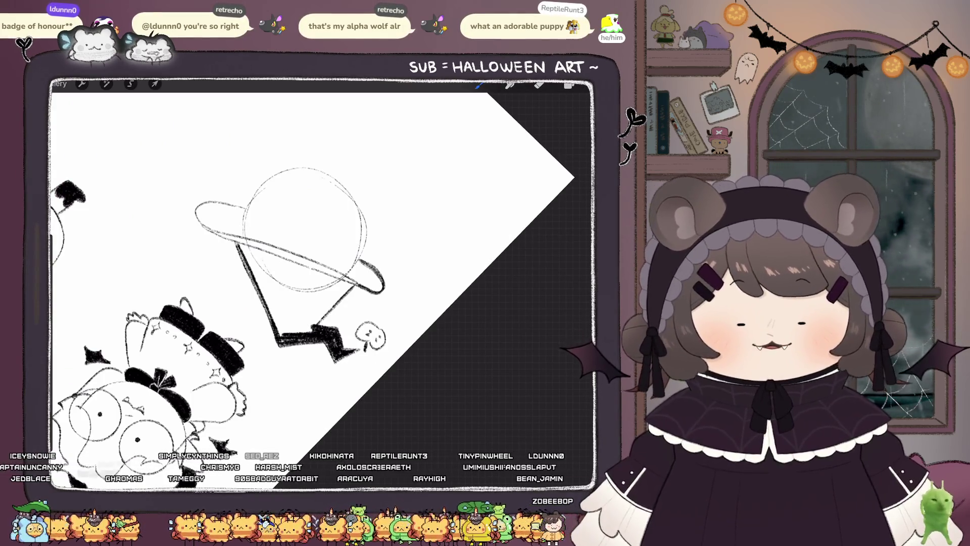
left_click_drag(37, 263, 37, 253)
mouse_move(270, 299)
left_mouse_down()
mouse_move(283, 339)
mouse_move(303, 303)
mouse_move(324, 298)
mouse_move(257, 267)
left_mouse_up()
mouse_move(323, 283)
left_mouse_down()
mouse_move(303, 263)
mouse_move(323, 293)
left_mouse_up()
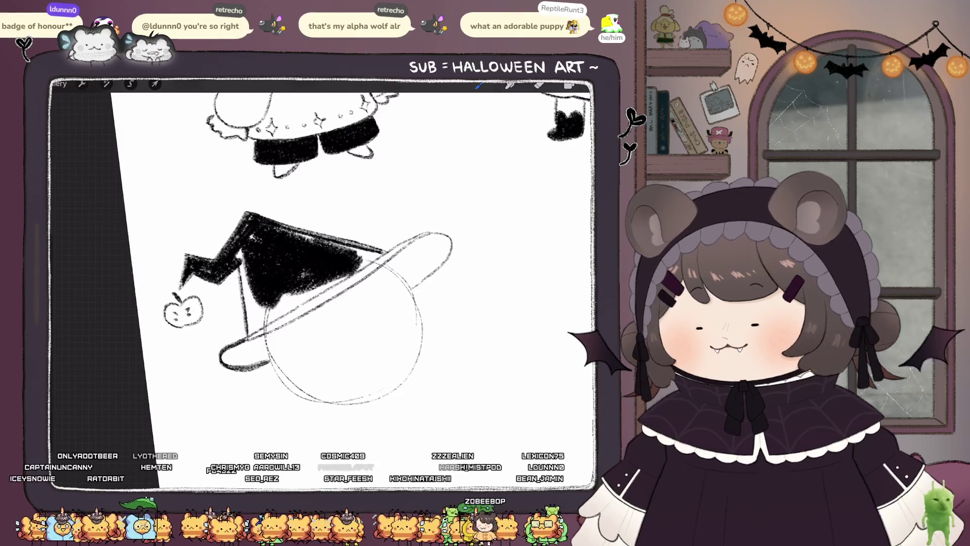
left_click_drag(36, 263, 37, 268)
left_click_drag(240, 248, 245, 283)
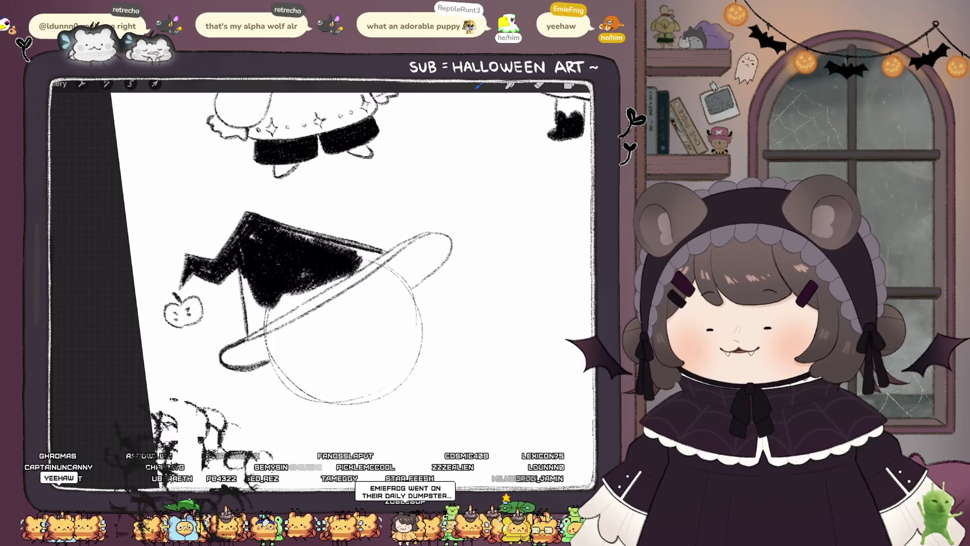
Step: Fill the rest of the hat body, brim and tip black, then turn the canvas upright
mouse_move(246, 273)
left_mouse_down()
mouse_move(249, 336)
mouse_move(304, 307)
left_mouse_up()
mouse_move(251, 337)
left_mouse_down()
mouse_move(257, 344)
mouse_move(222, 362)
mouse_move(248, 367)
mouse_move(266, 349)
mouse_move(276, 299)
mouse_move(295, 304)
mouse_move(349, 276)
left_mouse_up()
mouse_move(296, 315)
left_mouse_down()
mouse_move(353, 275)
mouse_move(349, 284)
left_mouse_up()
mouse_move(278, 298)
left_mouse_down()
mouse_move(314, 271)
mouse_move(384, 313)
left_mouse_up()
left_click_drag(324, 316, 336, 262)
mouse_move(334, 270)
left_mouse_down()
mouse_move(351, 197)
mouse_move(333, 258)
left_mouse_up()
mouse_move(237, 326)
left_mouse_down()
mouse_move(334, 252)
mouse_move(267, 294)
left_mouse_up()
left_click_drag(204, 343, 231, 321)
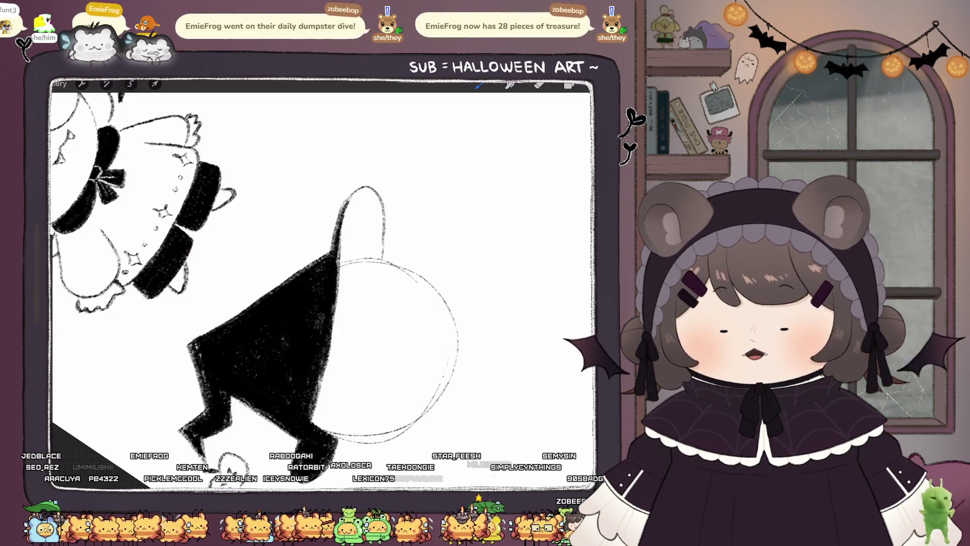
left_click_drag(323, 367, 309, 419)
mouse_move(350, 203)
left_mouse_down()
mouse_move(338, 251)
mouse_move(382, 259)
mouse_move(376, 198)
mouse_move(362, 187)
mouse_move(338, 247)
mouse_move(349, 252)
mouse_move(366, 237)
mouse_move(363, 200)
mouse_move(357, 225)
left_mouse_up()
mouse_move(283, 303)
left_mouse_down()
mouse_move(303, 238)
mouse_move(303, 292)
mouse_move(238, 238)
mouse_move(268, 237)
mouse_move(290, 255)
mouse_move(303, 242)
left_mouse_up()
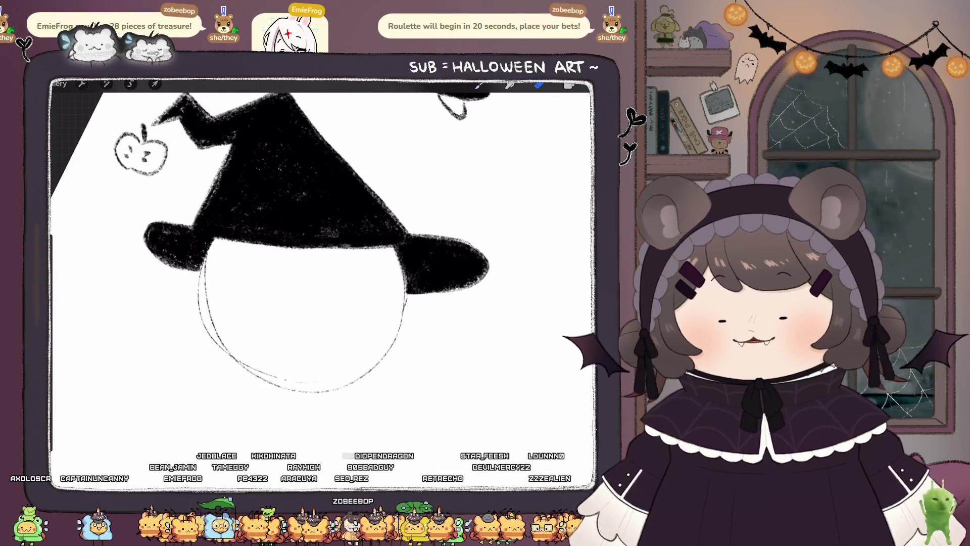
Step: Draw hair strands inside the head and a small ear on its left side
mouse_move(305, 328)
left_mouse_down()
mouse_move(293, 314)
mouse_move(303, 293)
mouse_move(281, 271)
mouse_move(286, 303)
left_mouse_up()
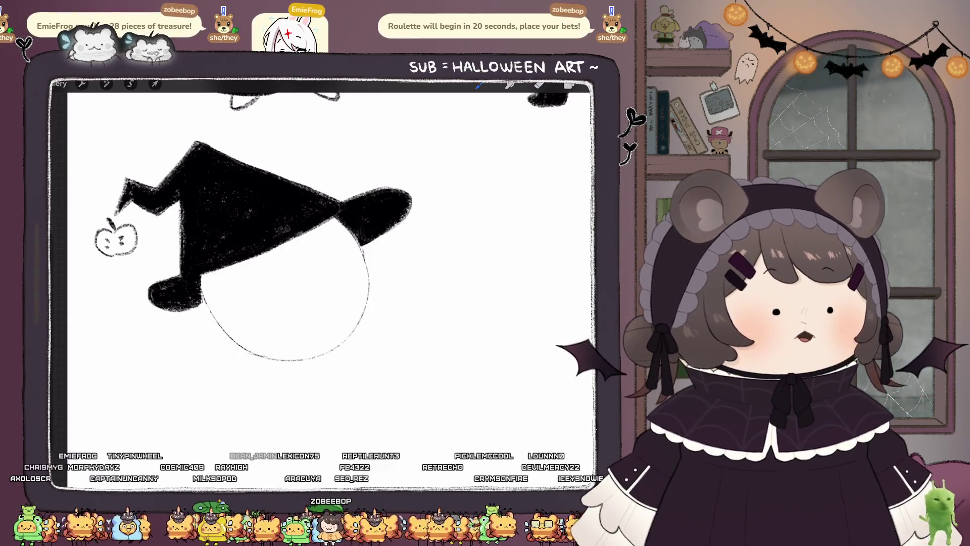
left_click_drag(324, 224, 331, 272)
left_click_drag(331, 257, 313, 291)
left_click_drag(305, 277, 263, 297)
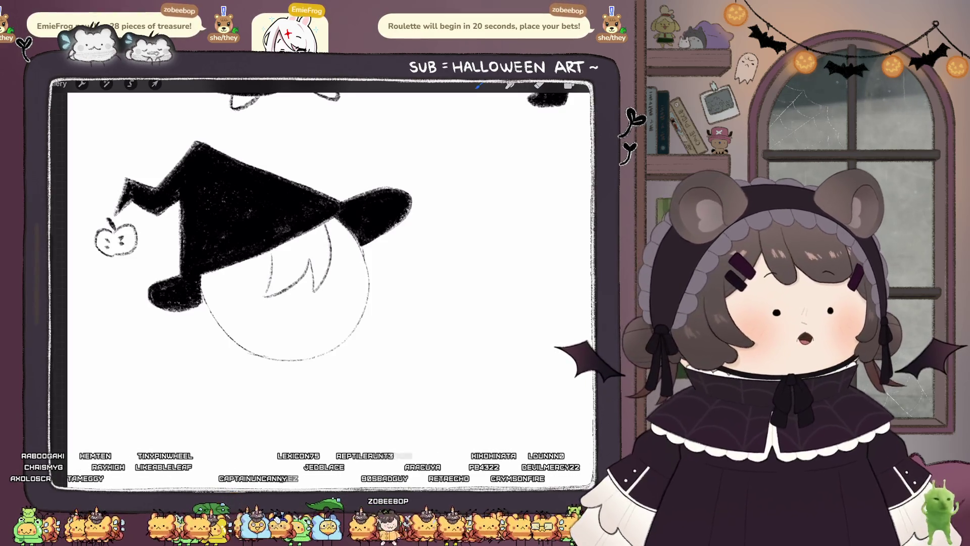
mouse_move(212, 310)
left_mouse_down()
mouse_move(197, 340)
mouse_move(227, 345)
left_mouse_up()
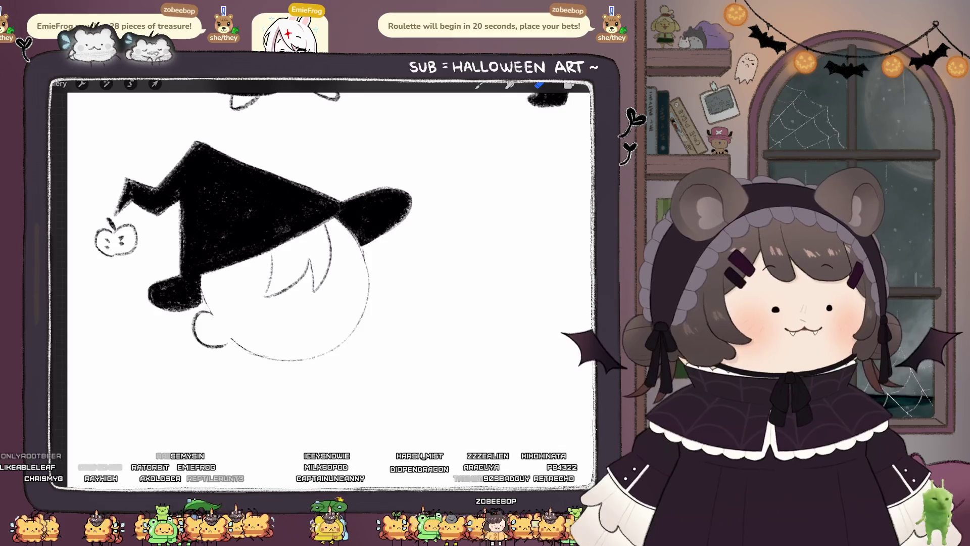
mouse_move(261, 261)
left_mouse_down()
mouse_move(241, 327)
mouse_move(251, 331)
left_mouse_up()
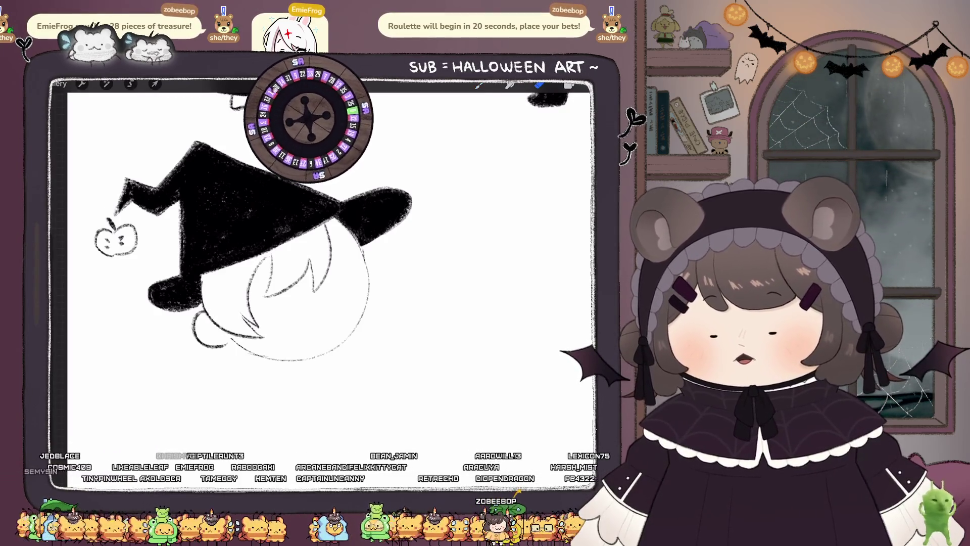
Step: Toggle the eraser and colour picker, then undo the last stray stroke
key("e")
left_click(568, 85)
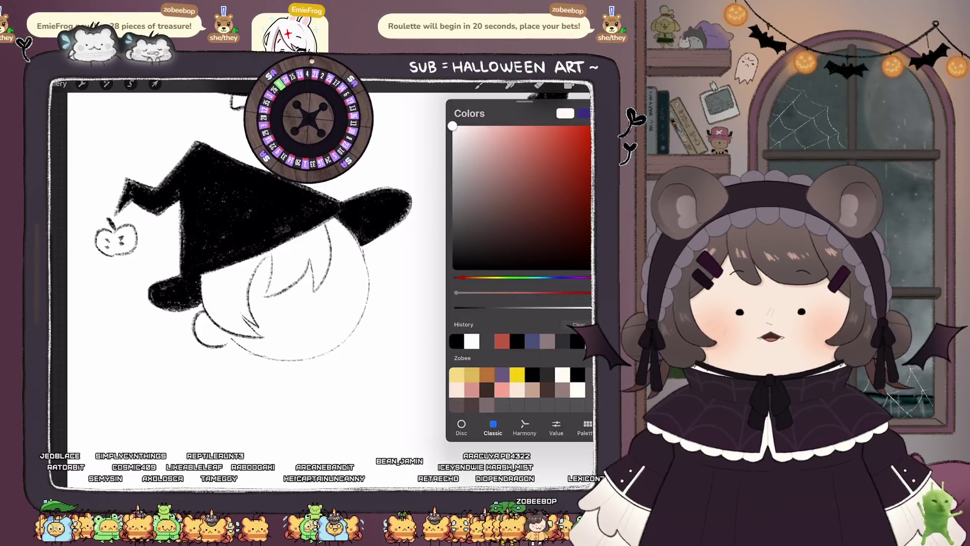
left_click(568, 85)
key("b")
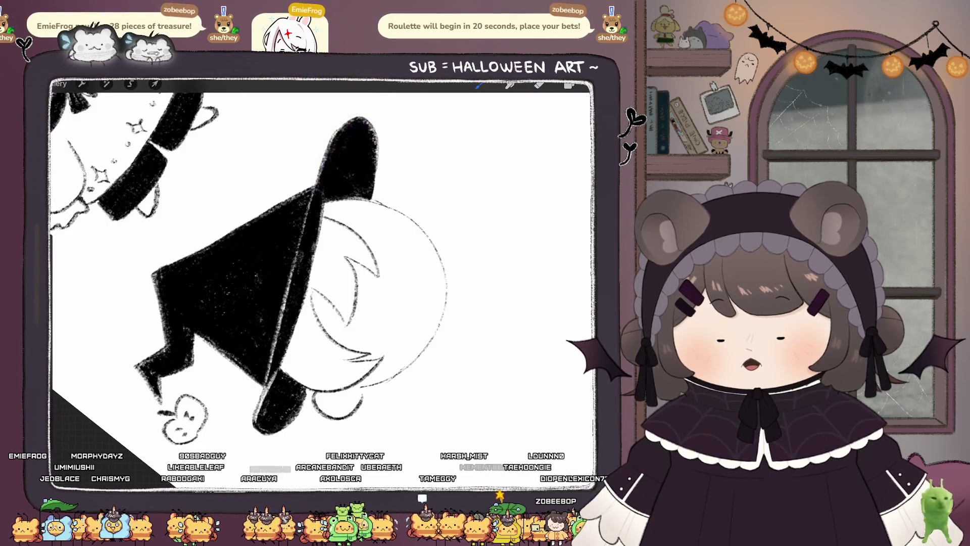
key("ctrl+z")
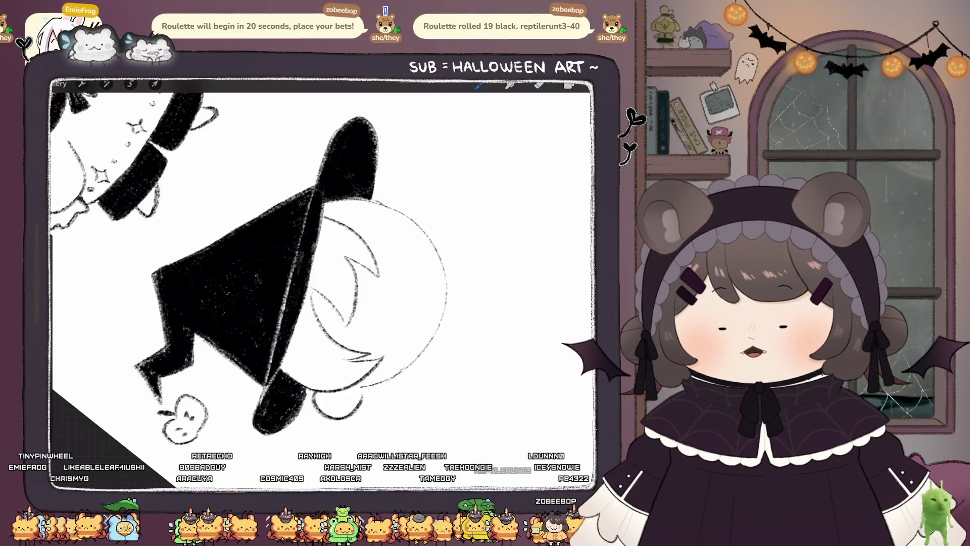
Step: Add a white dot on the black hat, then switch back to a dark colour
scroll(323, 263, "down", 5)
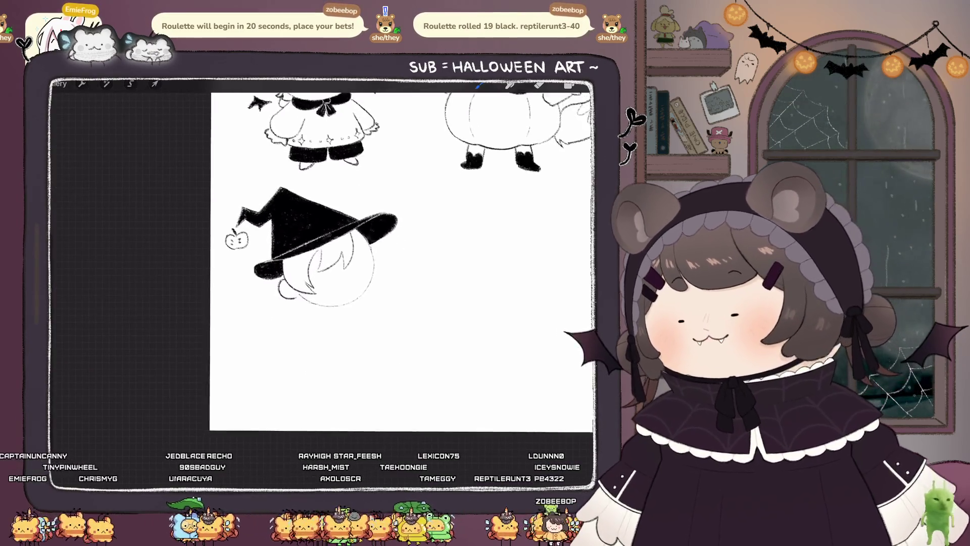
scroll(323, 263, "up", 2)
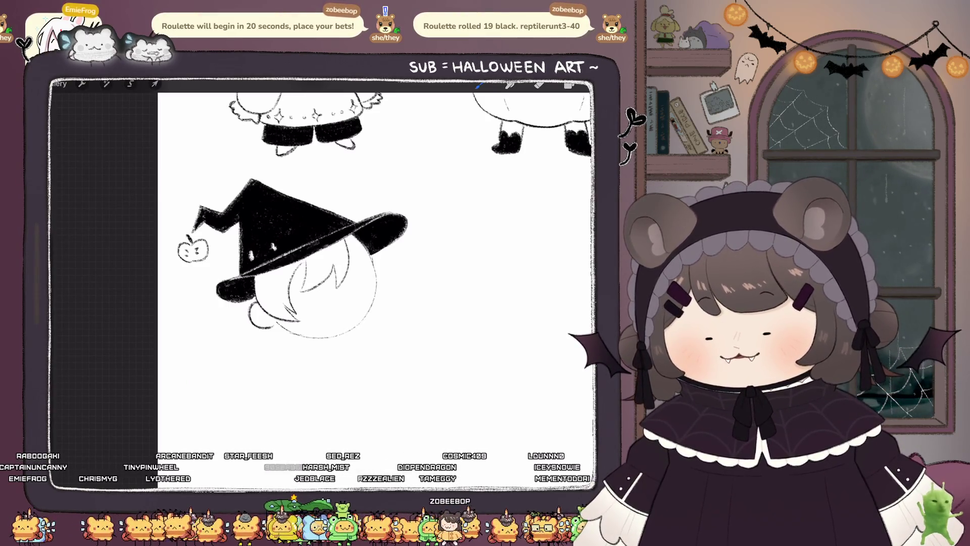
left_click(301, 235)
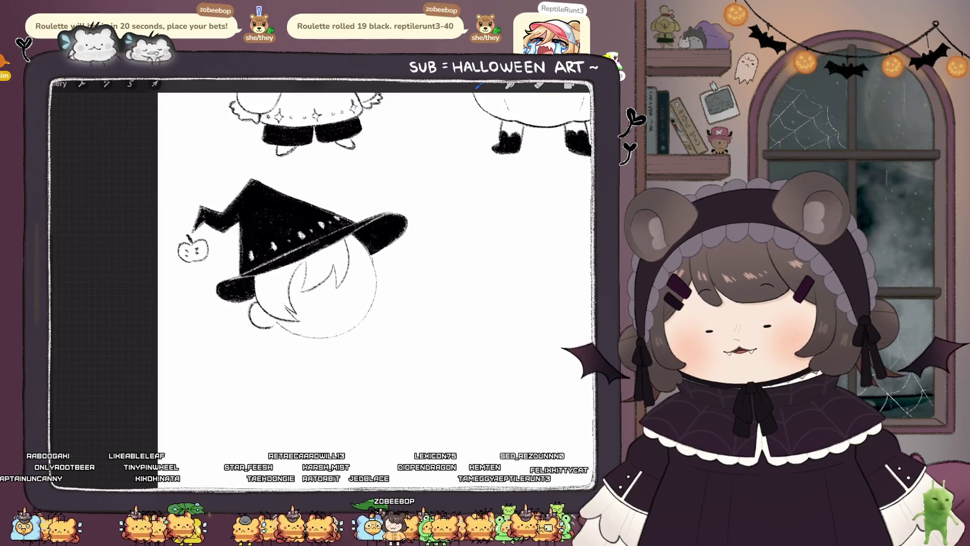
scroll(374, 263, "down", 3)
scroll(374, 263, "up", 4)
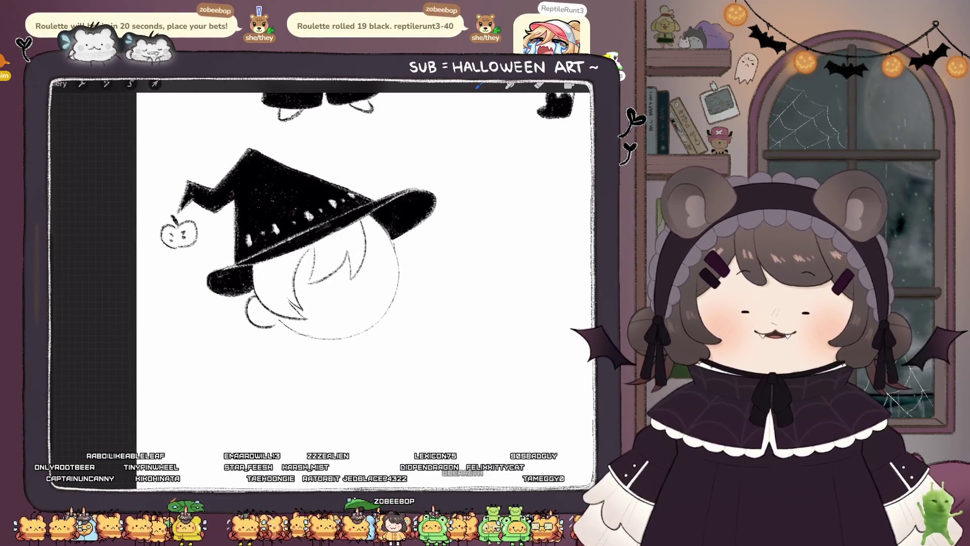
left_click(569, 85)
left_click(472, 341)
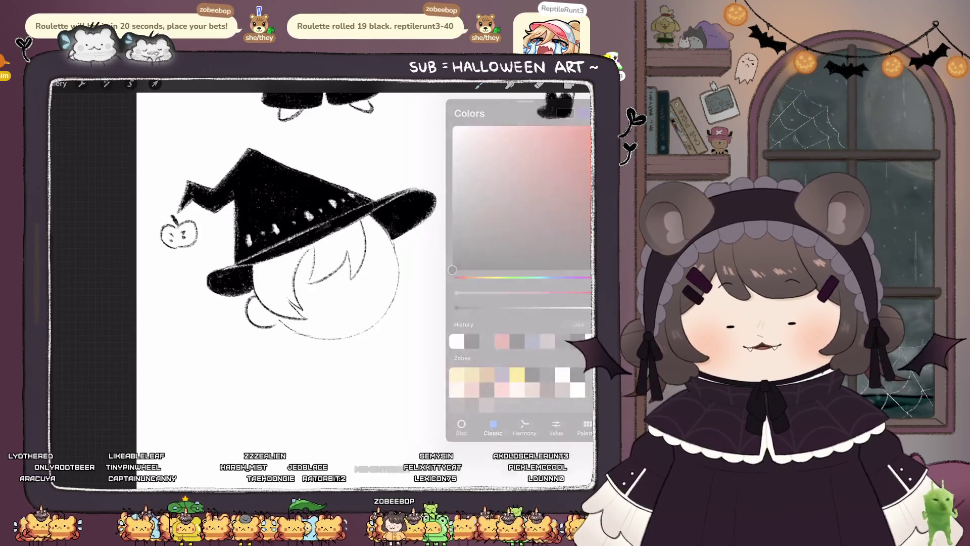
left_click(570, 85)
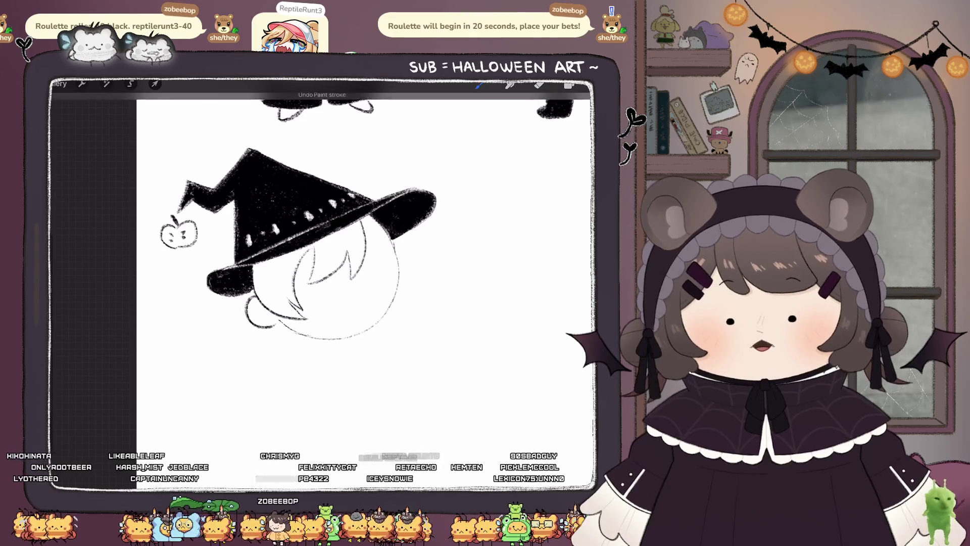
Step: Sketch hair strands on the head's right, undo the stray tufts, and dot the first eye
left_click_drag(410, 229, 407, 252)
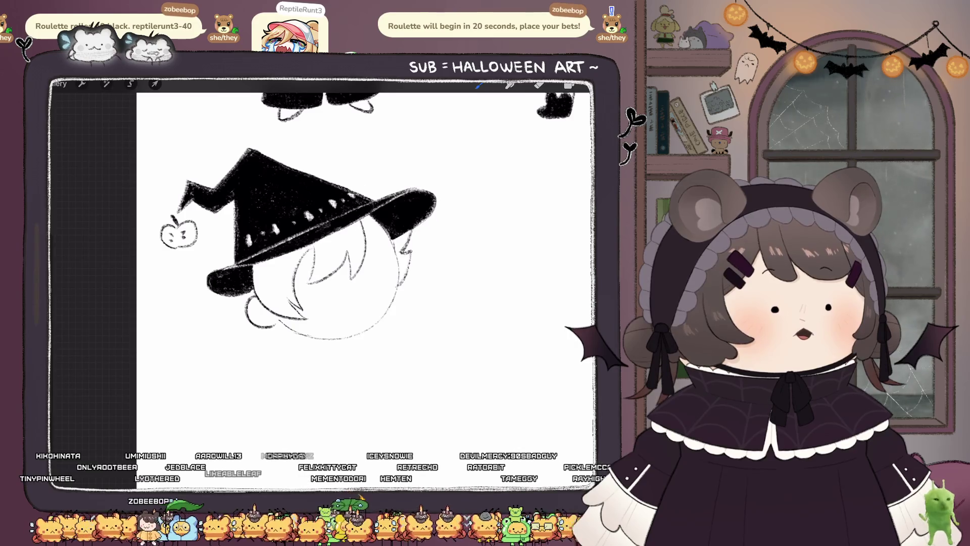
scroll(426, 195, "up", 3)
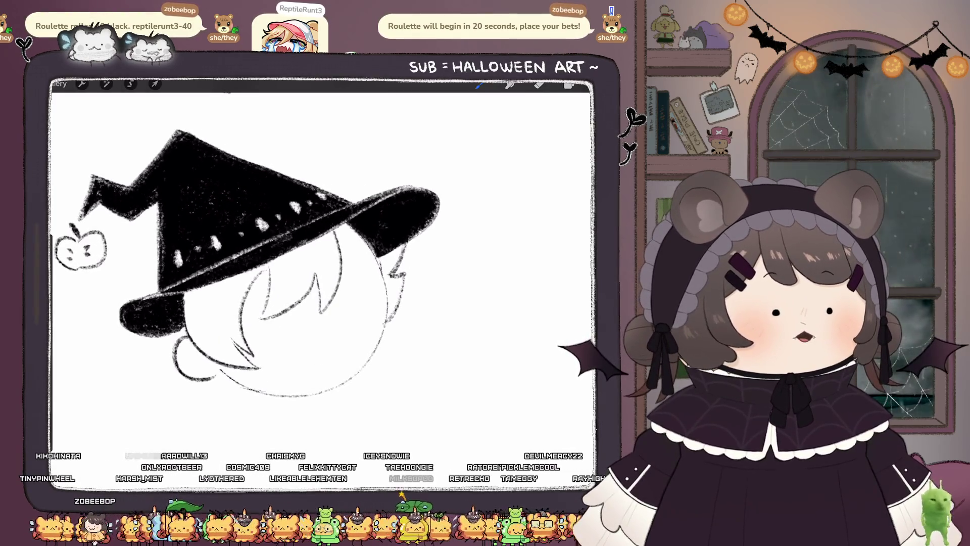
key("ctrl+z")
left_click_drag(339, 238, 380, 281)
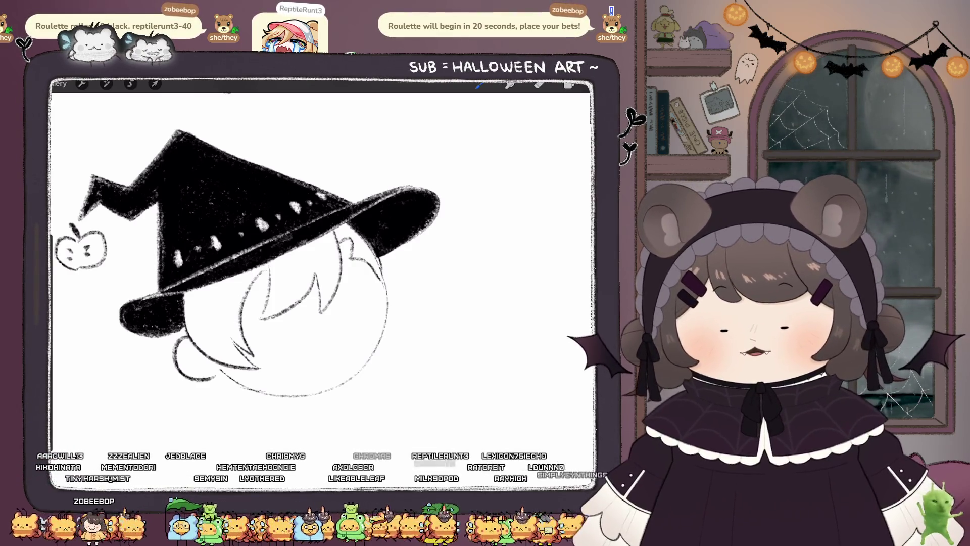
scroll(321, 283, "down", 2)
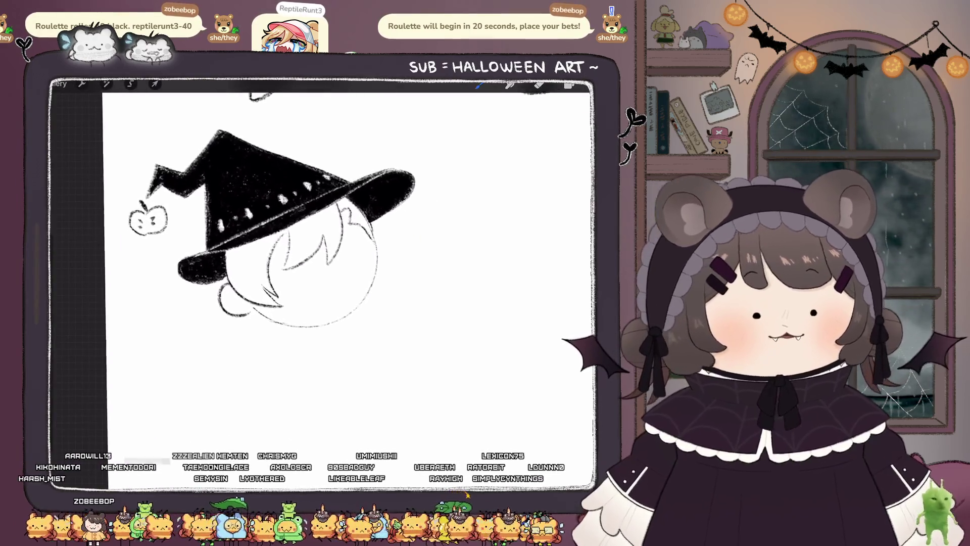
mouse_move(217, 292)
left_mouse_down()
mouse_move(206, 334)
mouse_move(243, 338)
left_mouse_up()
key("ctrl+z")
key("ctrl+z")
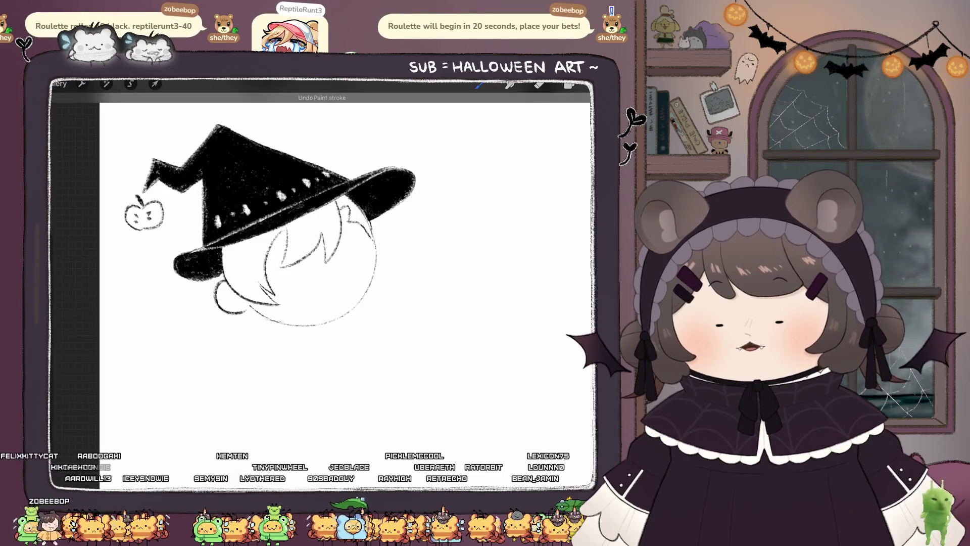
left_click(294, 273)
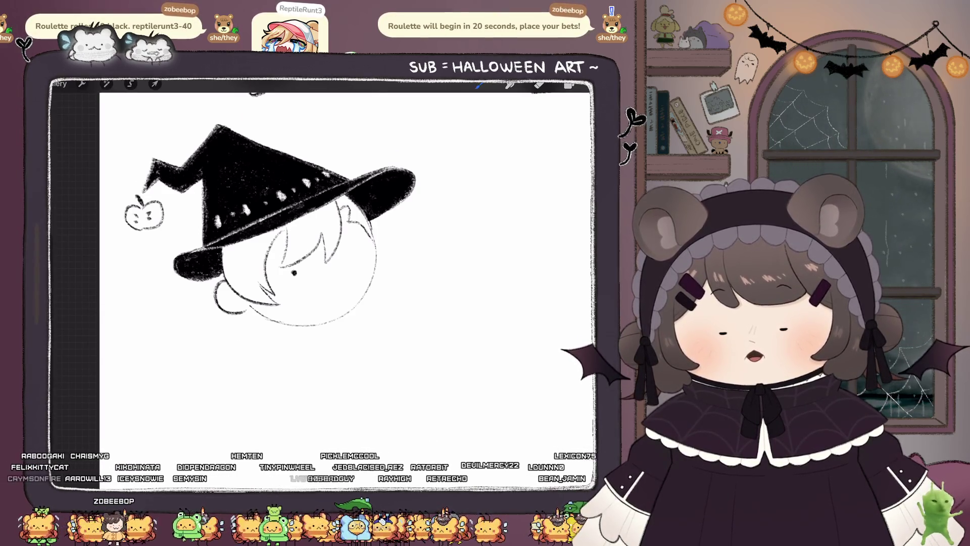
Step: Dot the second eye and draw the nose and open mouth
left_click(344, 262)
mouse_move(319, 280)
left_mouse_down()
mouse_move(318, 294)
mouse_move(340, 293)
left_mouse_up()
scroll(323, 253, "down", 3)
scroll(324, 253, "up", 3)
Step: Add spiky hair strands on the right and sketch the face side, neck and shoulder lines
mouse_move(384, 222)
left_mouse_down()
mouse_move(420, 215)
mouse_move(404, 251)
left_mouse_up()
left_click_drag(412, 246, 385, 247)
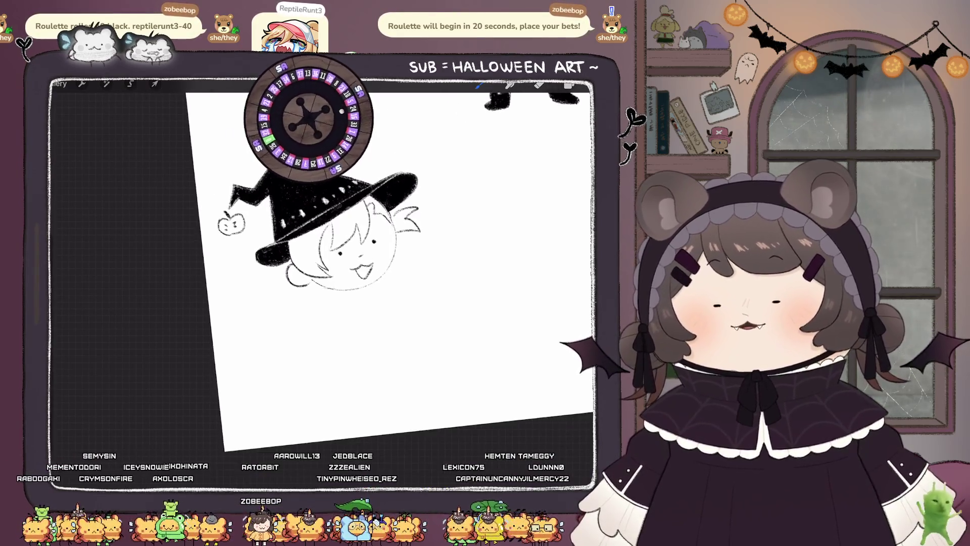
scroll(323, 252, "up", 3)
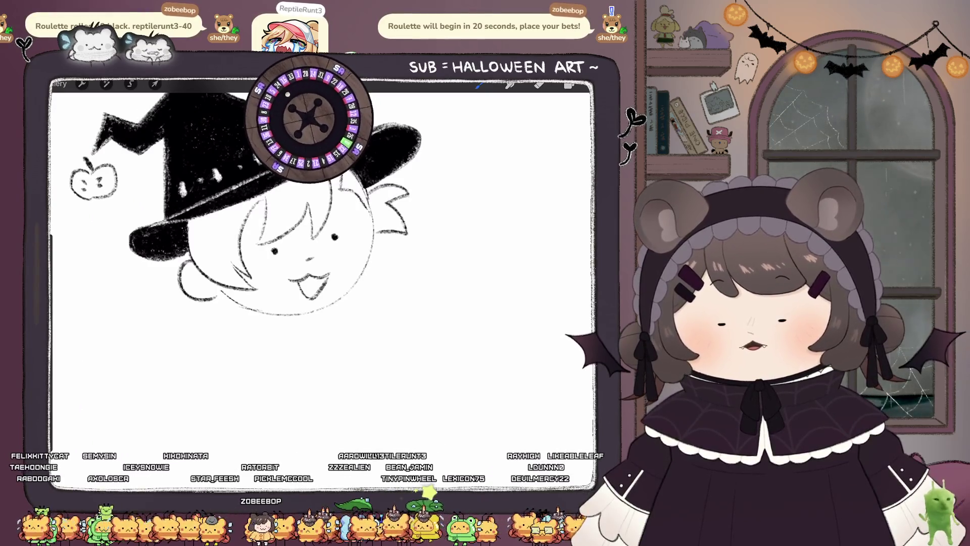
scroll(323, 252, "down", 1)
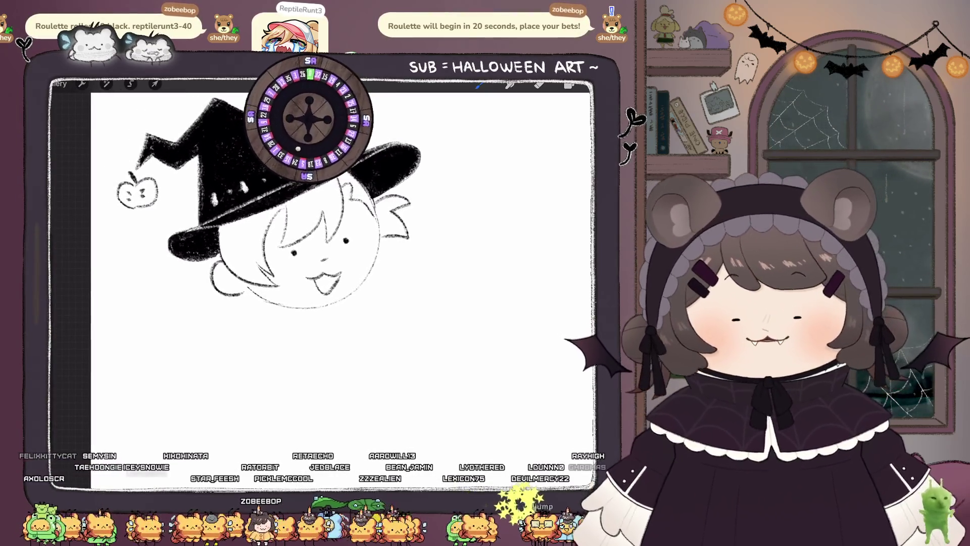
left_click_drag(402, 246, 389, 290)
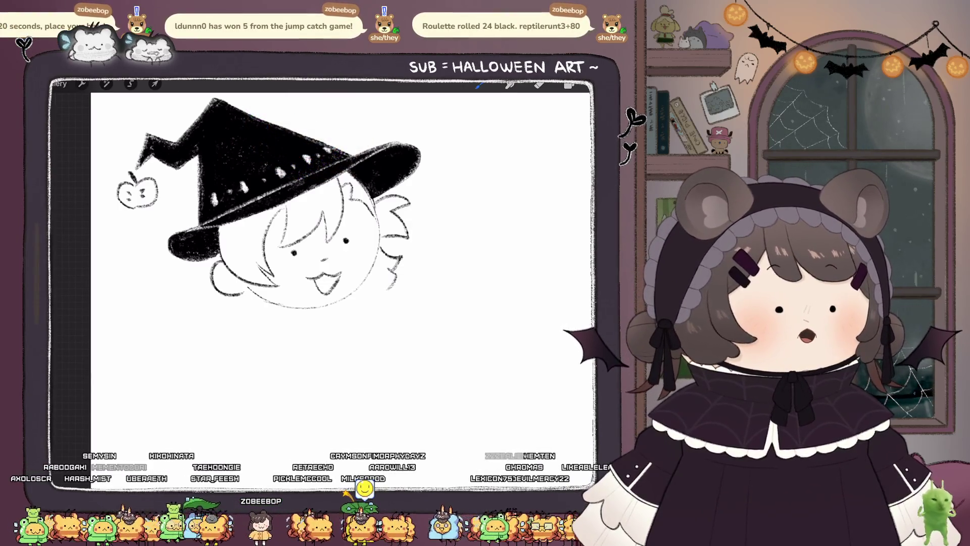
mouse_move(252, 299)
left_mouse_down()
mouse_move(219, 334)
mouse_move(290, 378)
left_mouse_up()
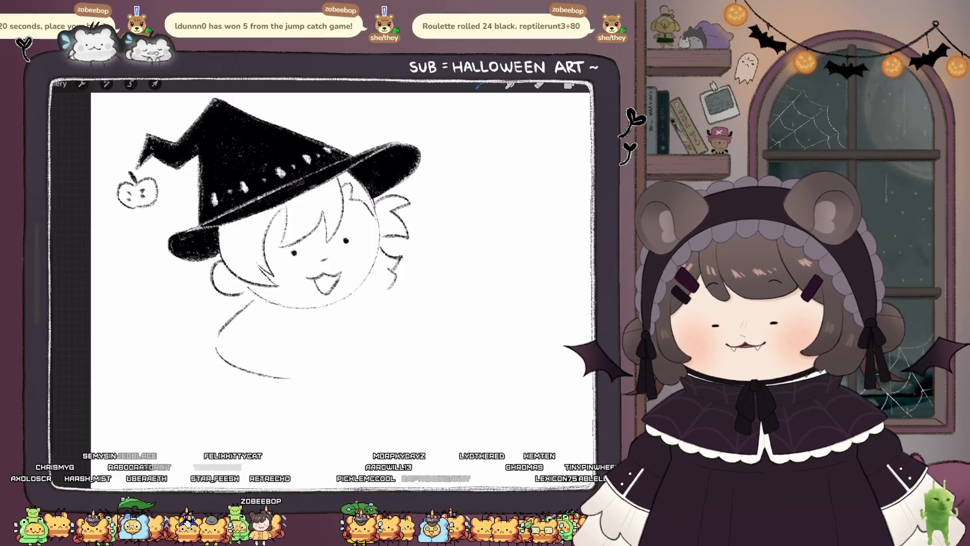
Step: Sketch the chin, rounded body arc, right shoulder and arm lines, undoing misses
scroll(278, 215, "up", 2)
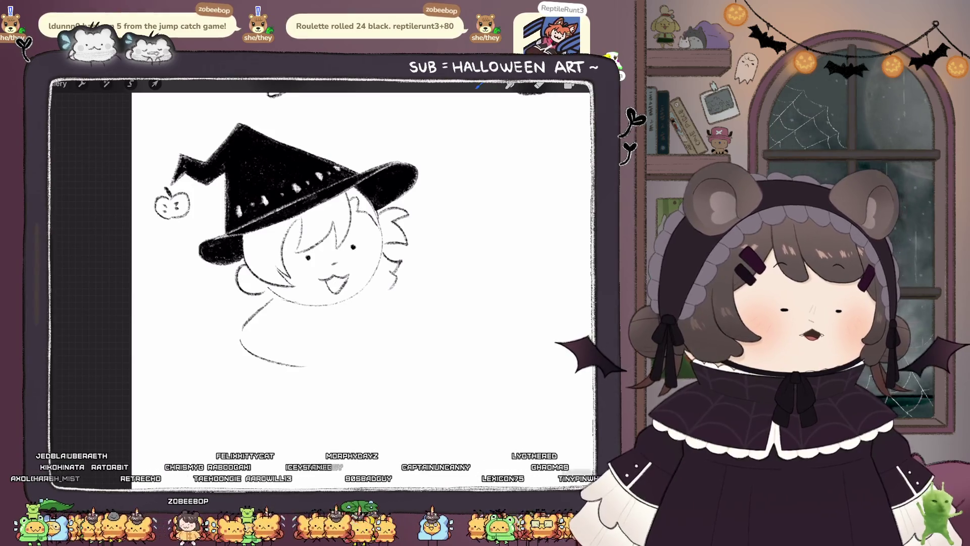
key("ctrl+z")
key("ctrl+z")
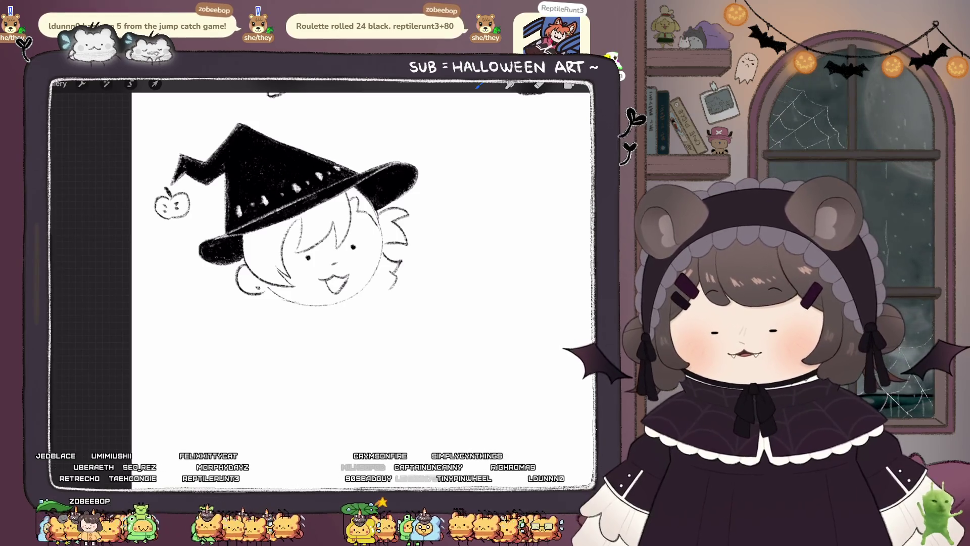
left_click_drag(254, 309, 259, 311)
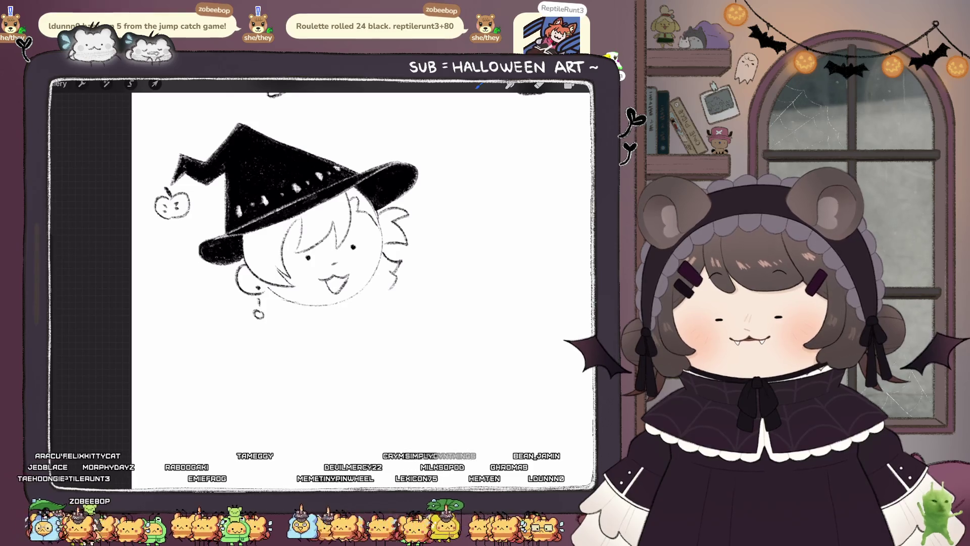
mouse_move(293, 306)
left_mouse_down()
mouse_move(258, 350)
mouse_move(308, 371)
left_mouse_up()
key("ctrl+z")
key("ctrl+z")
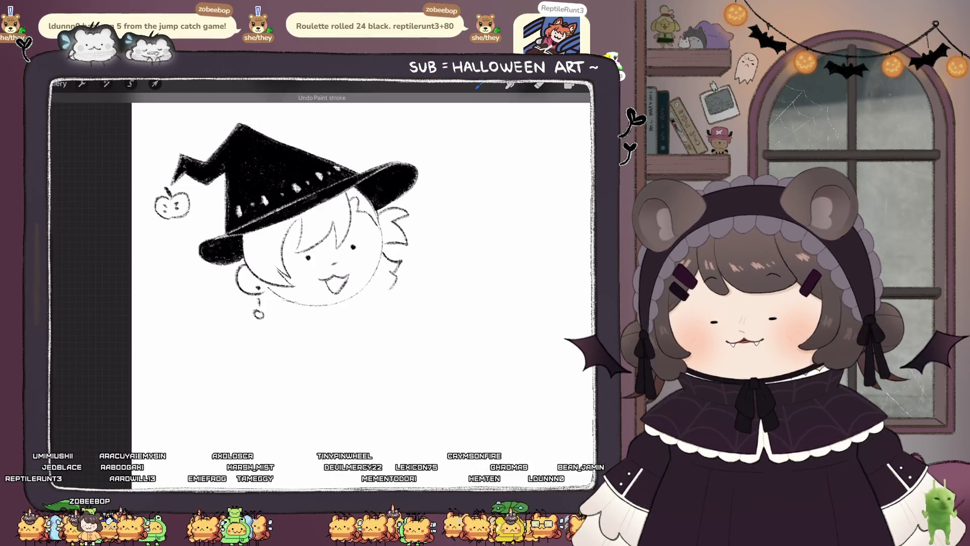
mouse_move(283, 299)
left_mouse_down()
mouse_move(263, 310)
mouse_move(272, 363)
mouse_move(278, 352)
left_mouse_up()
mouse_move(377, 292)
left_mouse_down()
mouse_move(414, 335)
mouse_move(398, 350)
left_mouse_up()
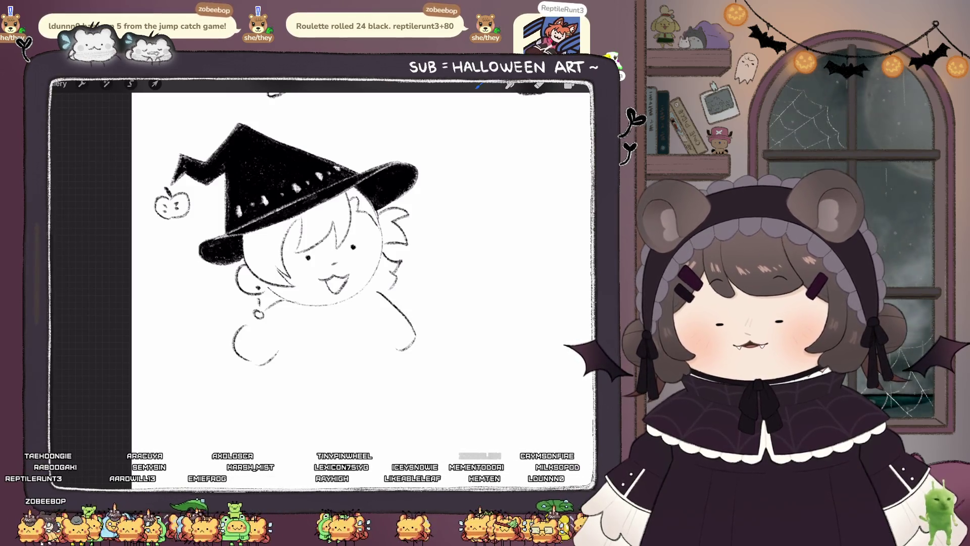
left_click_drag(286, 329, 262, 375)
left_click_drag(262, 376, 294, 389)
left_click_drag(380, 315, 399, 359)
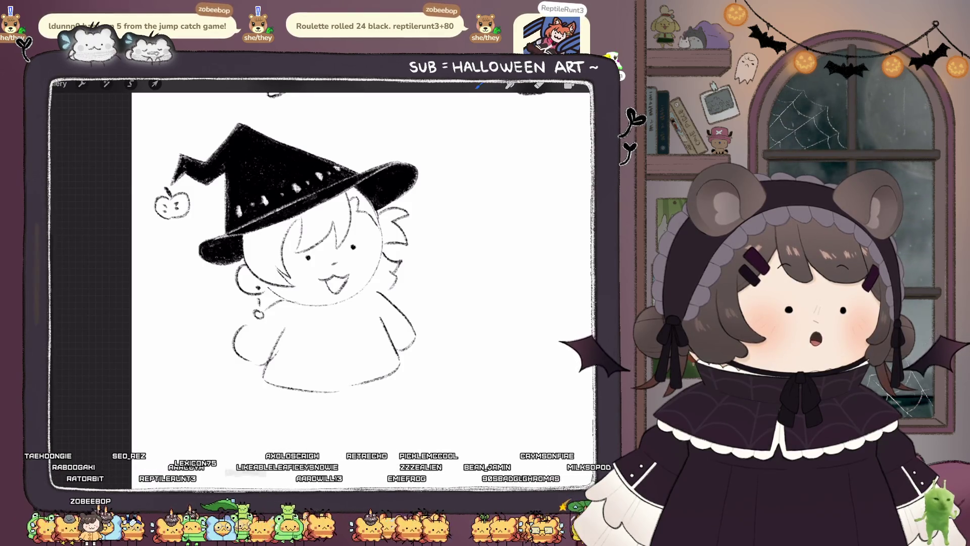
key("ctrl+z")
key("ctrl+z")
key("ctrl+z")
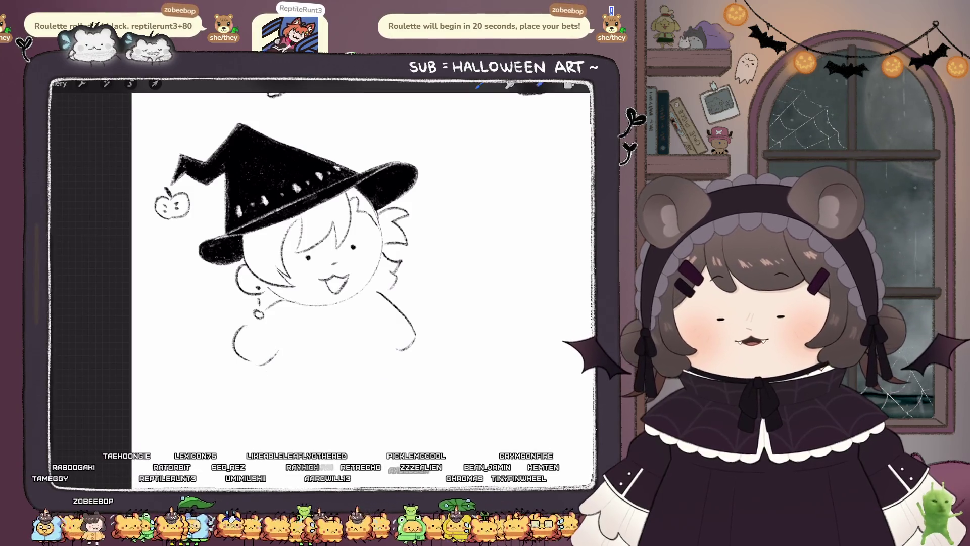
Step: Undo a stray hair lock, then close the body's bottom curve and redraw its right side
key("e")
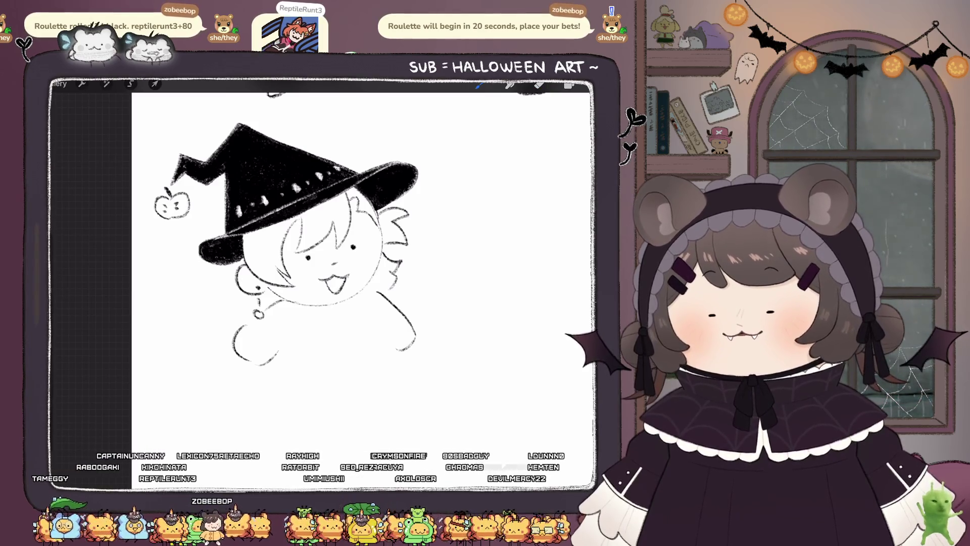
scroll(368, 266, "up", 5)
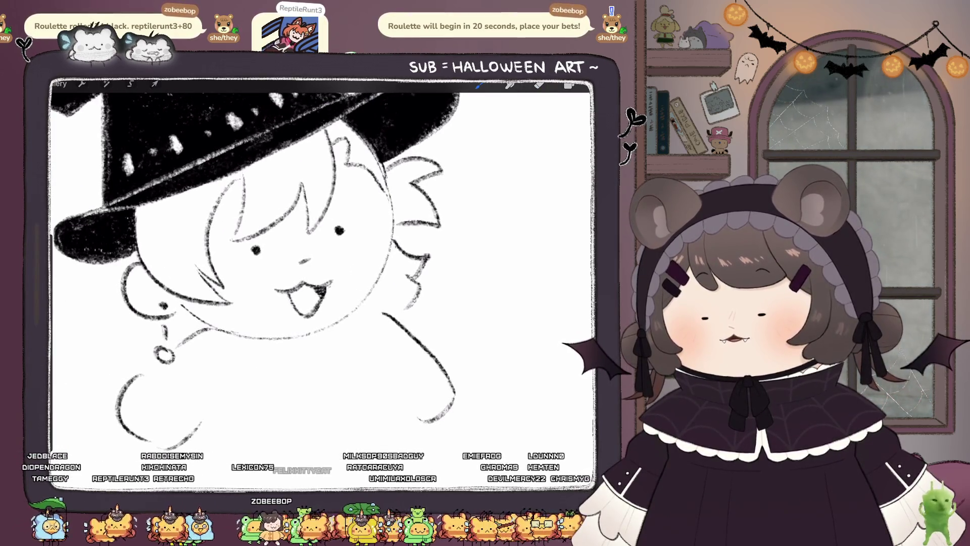
scroll(324, 262, "down", 5)
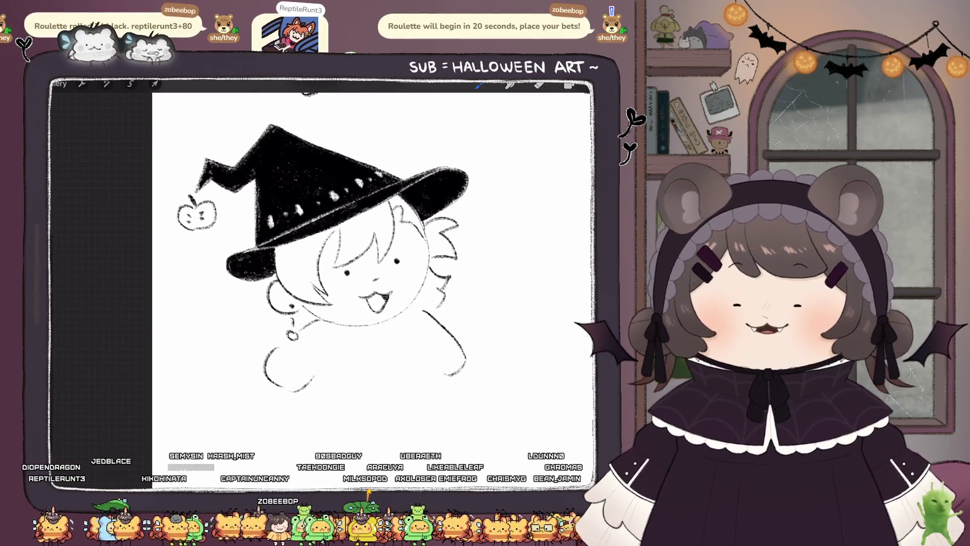
mouse_move(277, 312)
left_mouse_down()
mouse_move(264, 324)
mouse_move(273, 335)
left_mouse_up()
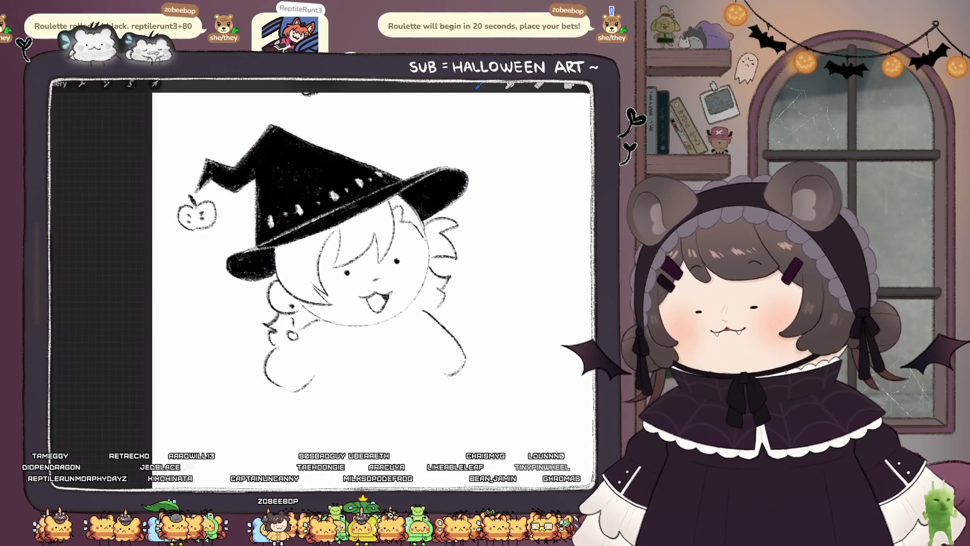
key("ctrl+z")
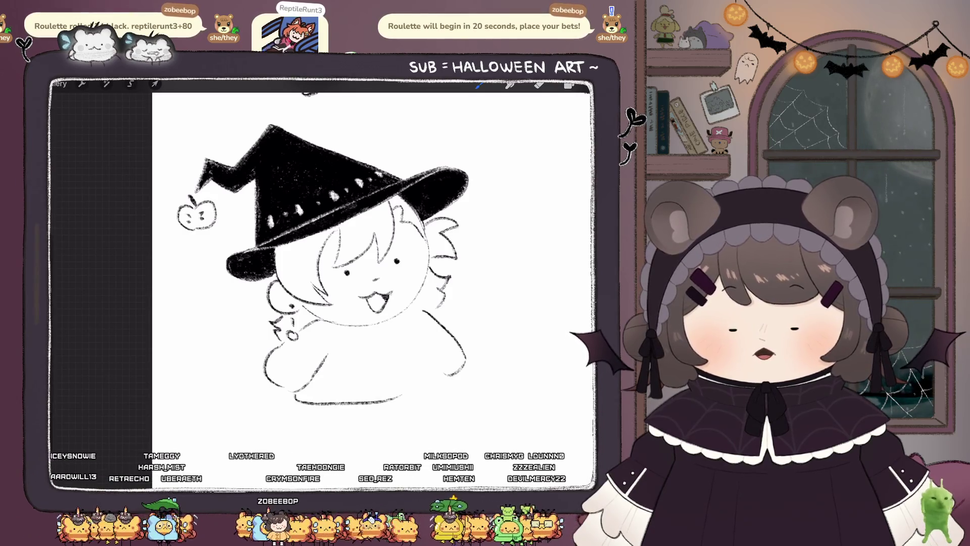
key("ctrl+z")
left_click_drag(293, 388, 364, 400)
mouse_move(423, 333)
left_mouse_down()
mouse_move(439, 359)
mouse_move(416, 391)
left_mouse_up()
scroll(324, 253, "down", 3)
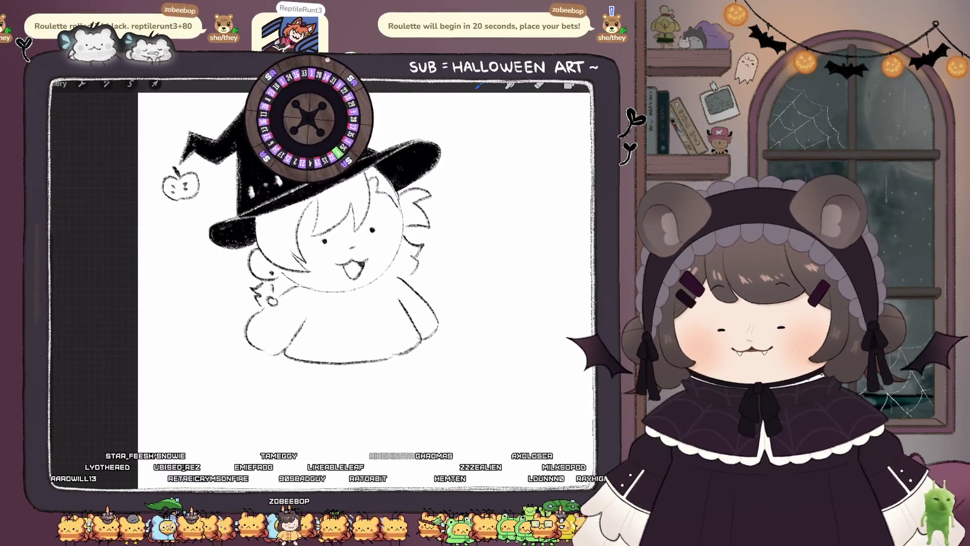
Step: Try mitten, hand and foot shapes, then draw fingers at the end of the right arm
mouse_move(317, 309)
left_mouse_down()
mouse_move(340, 310)
mouse_move(333, 321)
left_mouse_up()
key("ctrl+z")
key("ctrl+z")
mouse_move(383, 298)
left_mouse_down()
mouse_move(380, 318)
mouse_move(394, 303)
left_mouse_up()
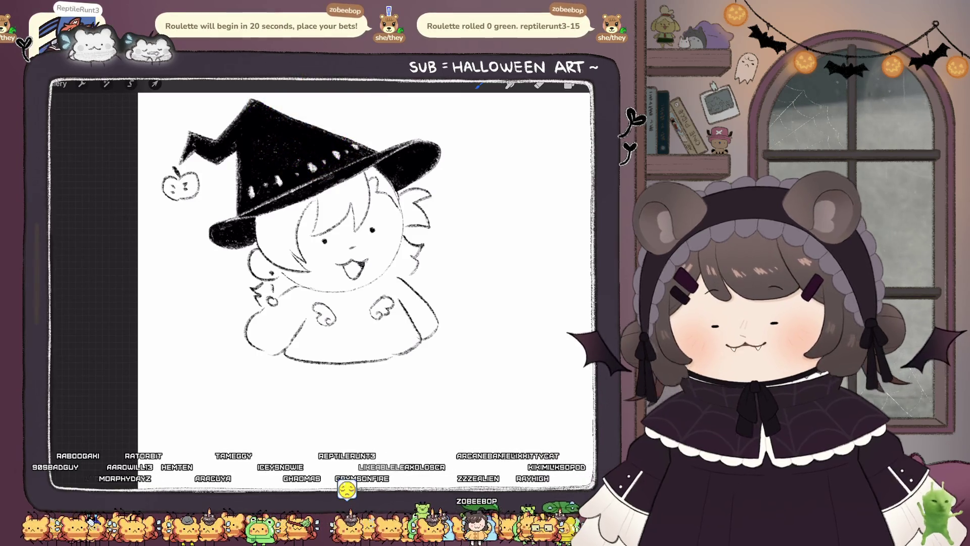
key("ctrl+z")
key("ctrl+z")
key("ctrl+z")
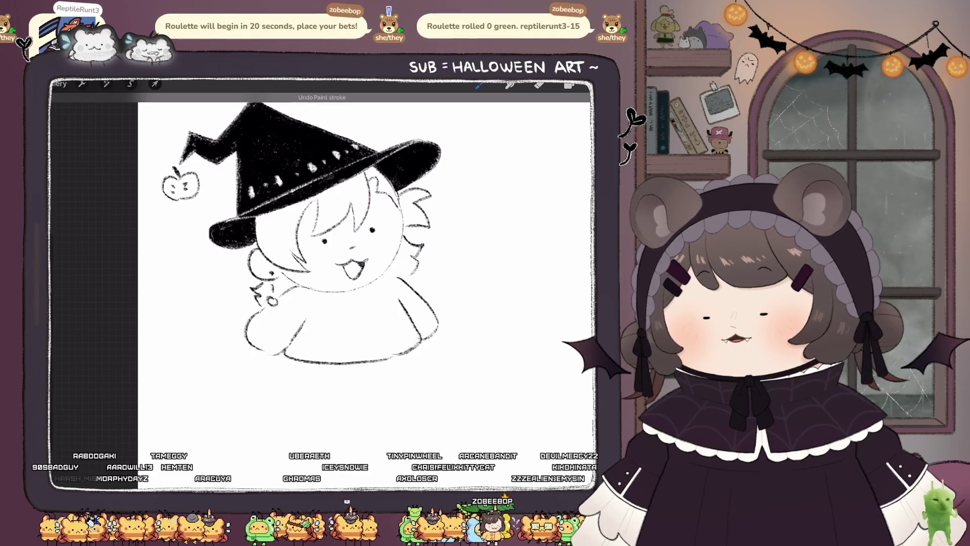
mouse_move(234, 348)
left_mouse_down()
mouse_move(270, 365)
mouse_move(233, 347)
left_mouse_up()
key("ctrl+z")
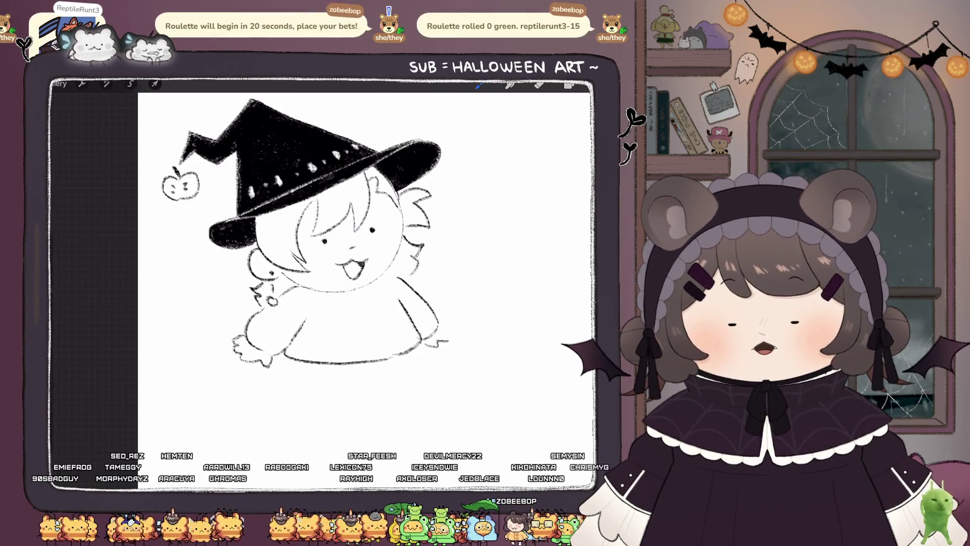
left_click_drag(443, 341, 452, 332)
mouse_move(323, 242)
left_mouse_down()
mouse_move(273, 304)
mouse_move(288, 283)
mouse_move(283, 213)
left_mouse_up()
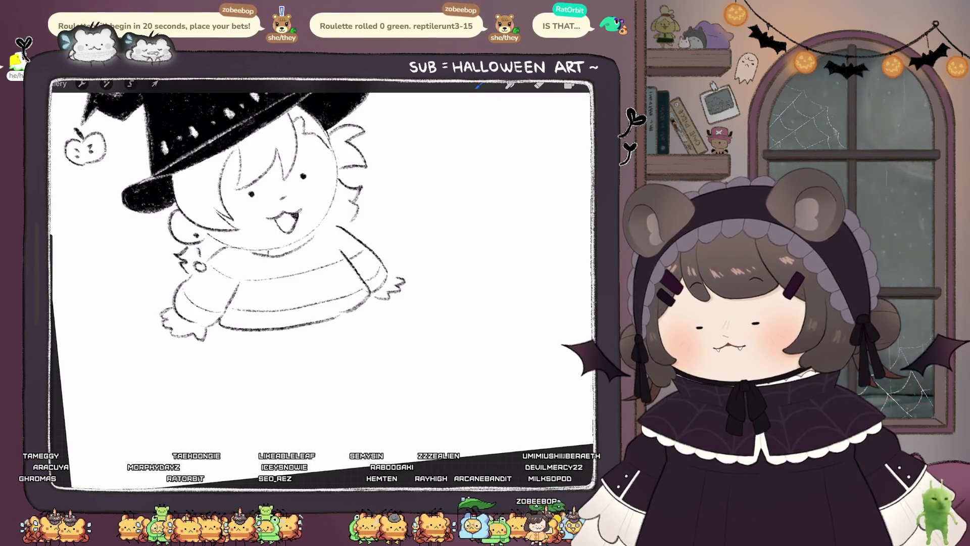
Step: Redraw the right cheek mark as a small circle and try a swirl on the left cheek, undoing it
scroll(283, 242, "up", 2)
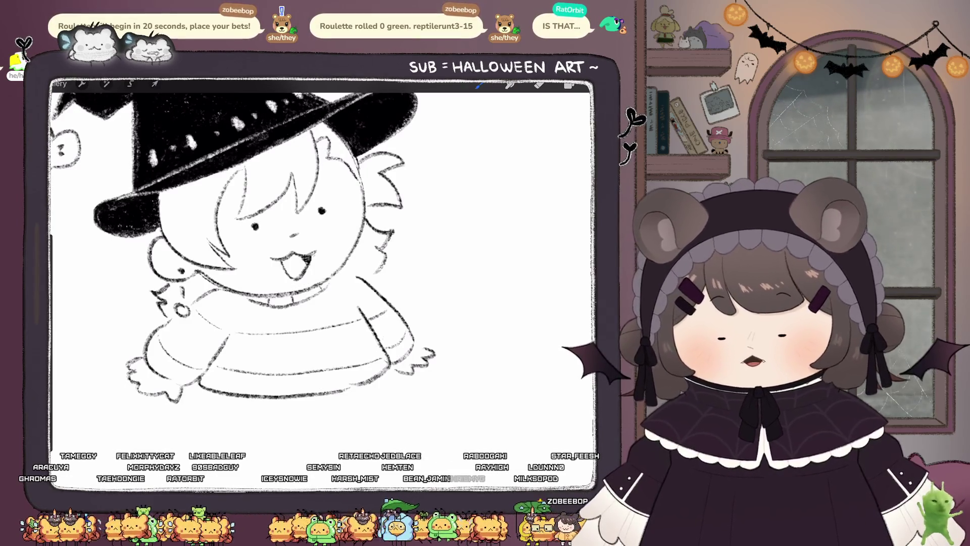
scroll(324, 262, "down", 3)
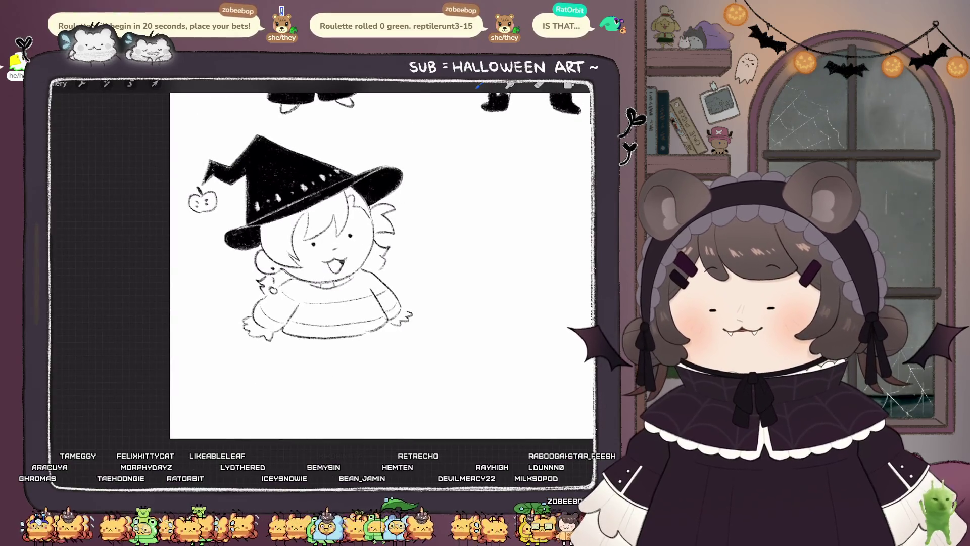
key("e")
scroll(283, 253, "up", 3)
key("b")
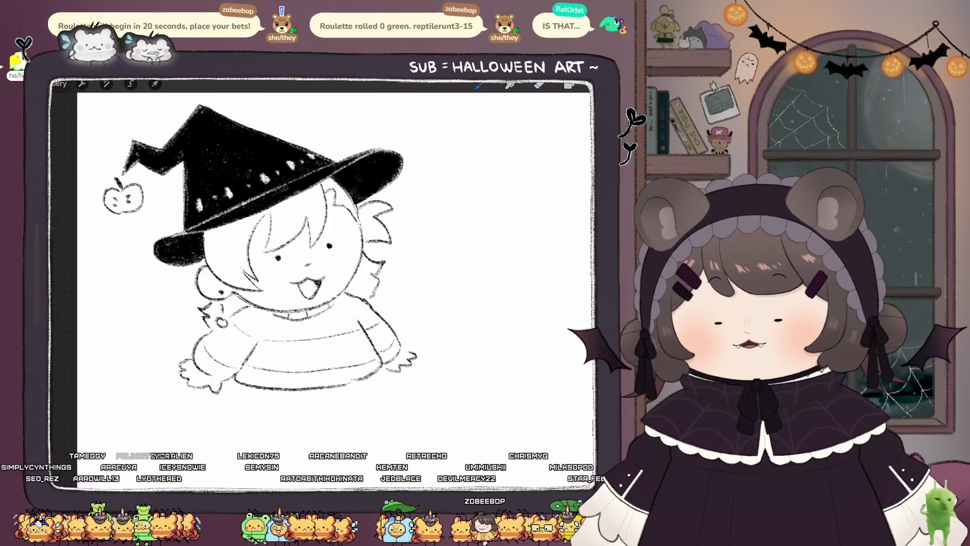
scroll(303, 253, "down", 2)
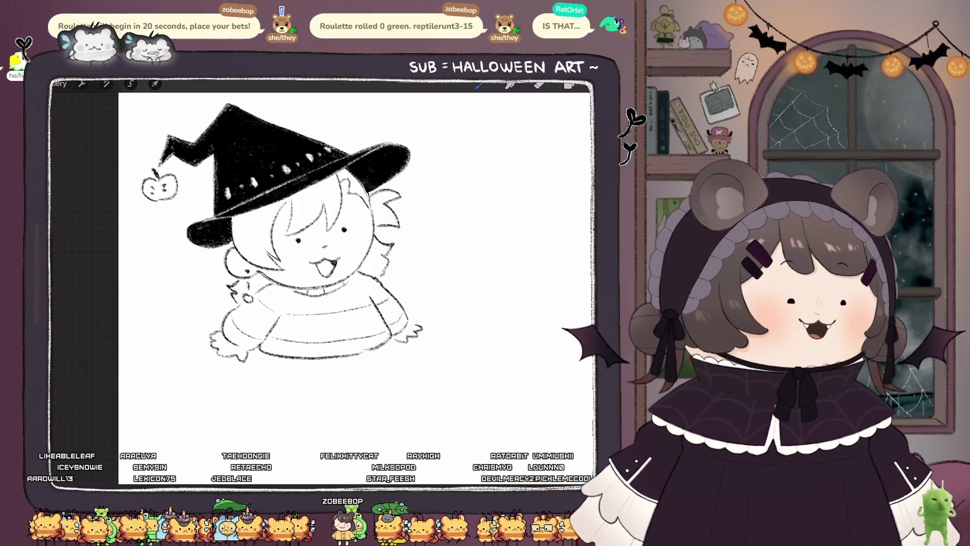
scroll(303, 253, "up", 2)
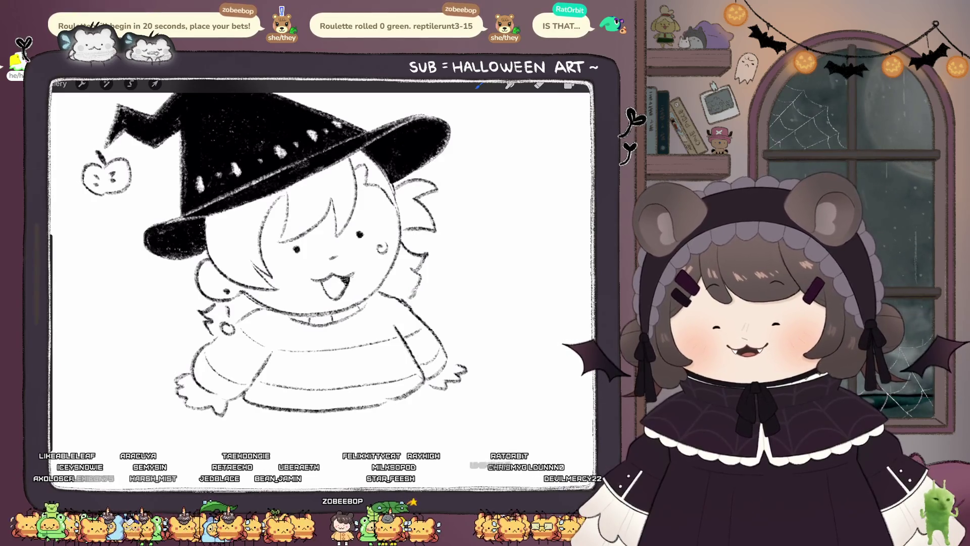
left_click_drag(385, 245, 378, 250)
mouse_move(284, 272)
left_mouse_down()
mouse_move(285, 287)
mouse_move(273, 263)
left_mouse_up()
key("ctrl+z")
scroll(323, 263, "down", 3)
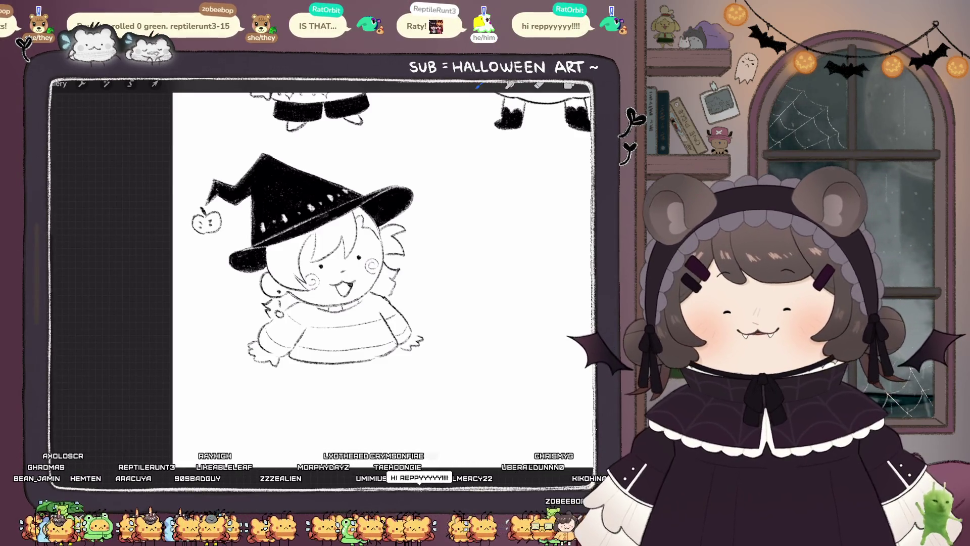
scroll(324, 253, "up", 2)
scroll(379, 267, "down", 1)
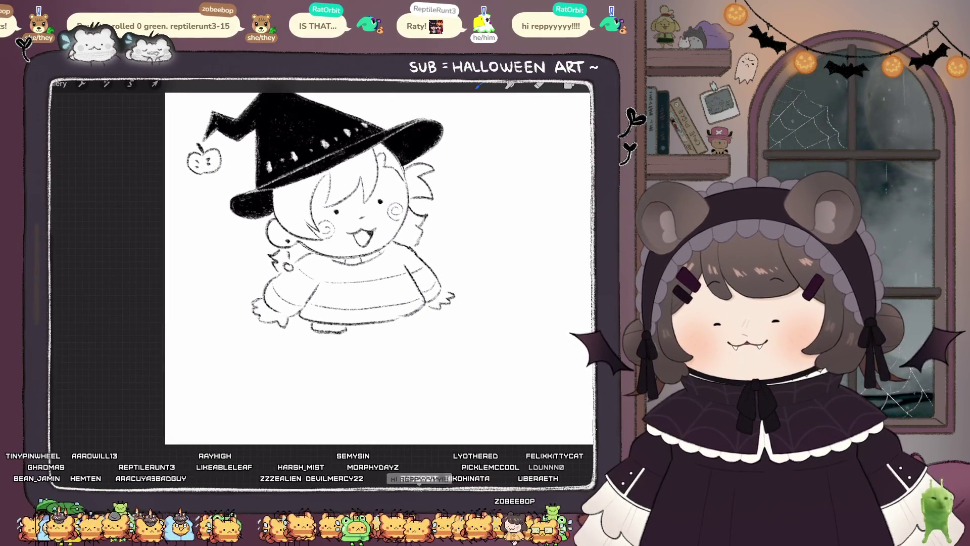
Step: Redraw two legs under the sweater and add cuffs to both boots
key("ctrl+z")
key("ctrl+z")
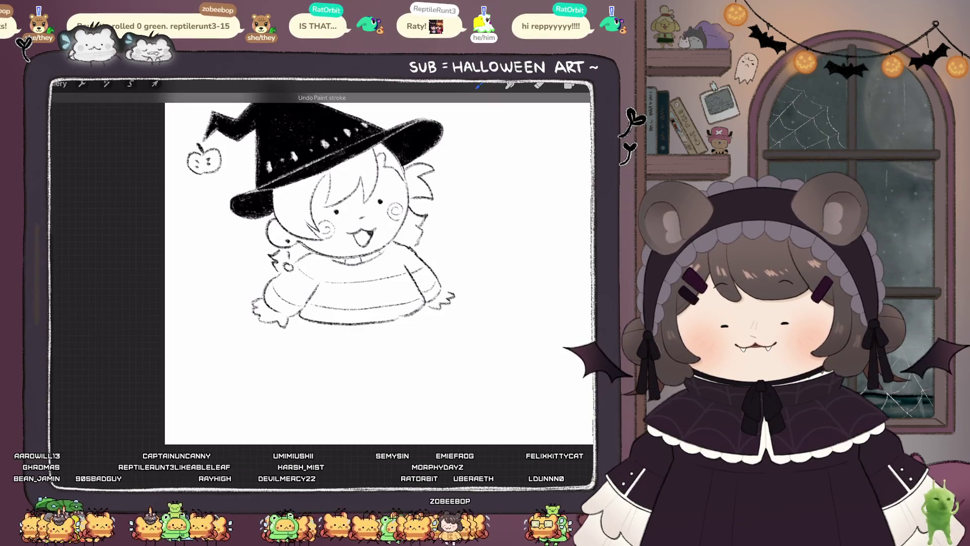
left_click_drag(322, 324, 320, 351)
left_click_drag(347, 325, 344, 361)
mouse_move(384, 324)
left_mouse_down()
mouse_move(389, 351)
mouse_move(415, 347)
left_mouse_up()
left_click_drag(391, 353, 419, 357)
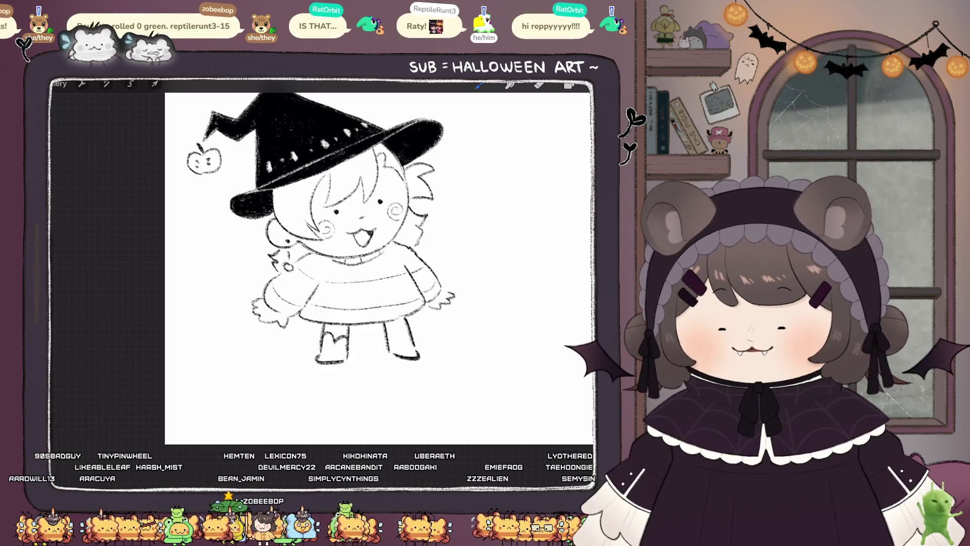
left_click_drag(387, 337, 403, 330)
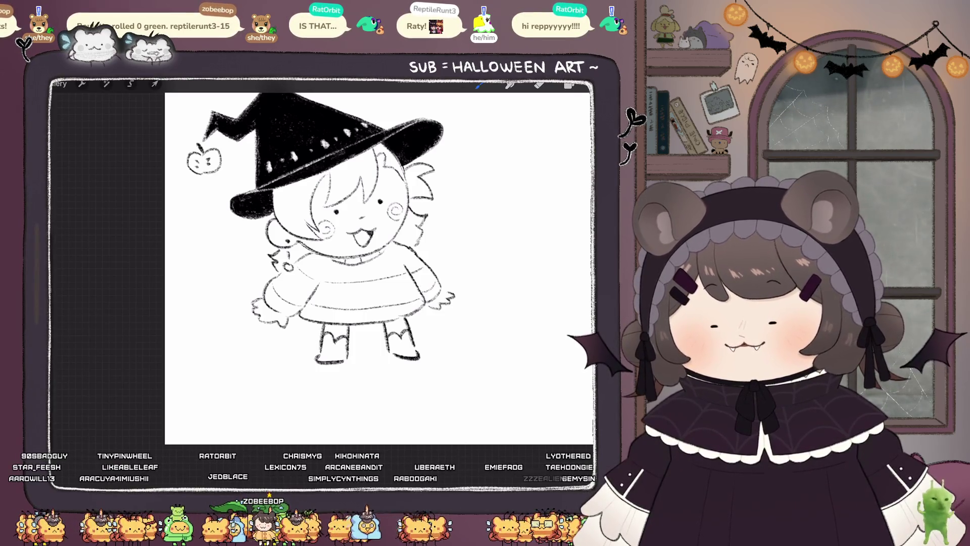
left_click_drag(325, 329, 405, 324)
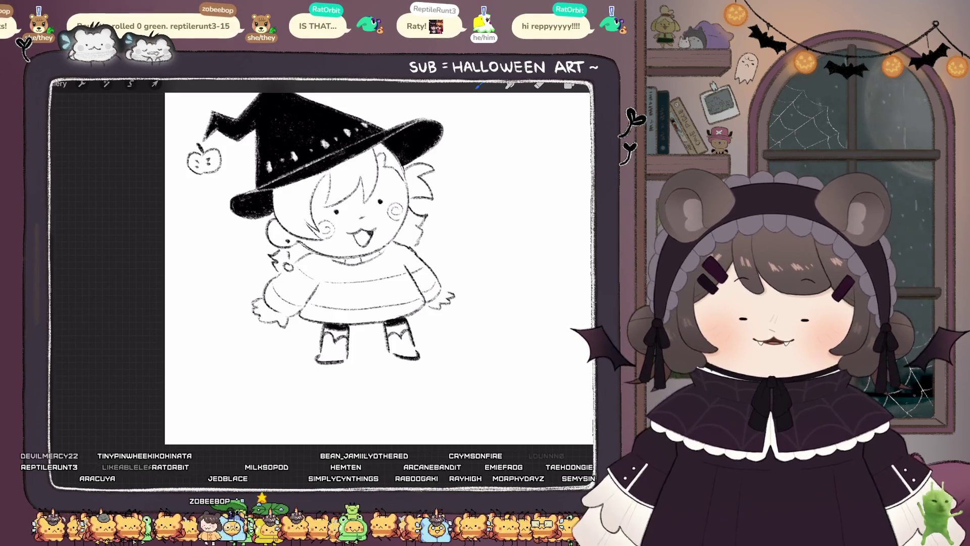
Step: Erase the claw marks at the right sleeve and draw small fingers there instead
scroll(329, 263, "down", 3)
scroll(329, 262, "up", 4)
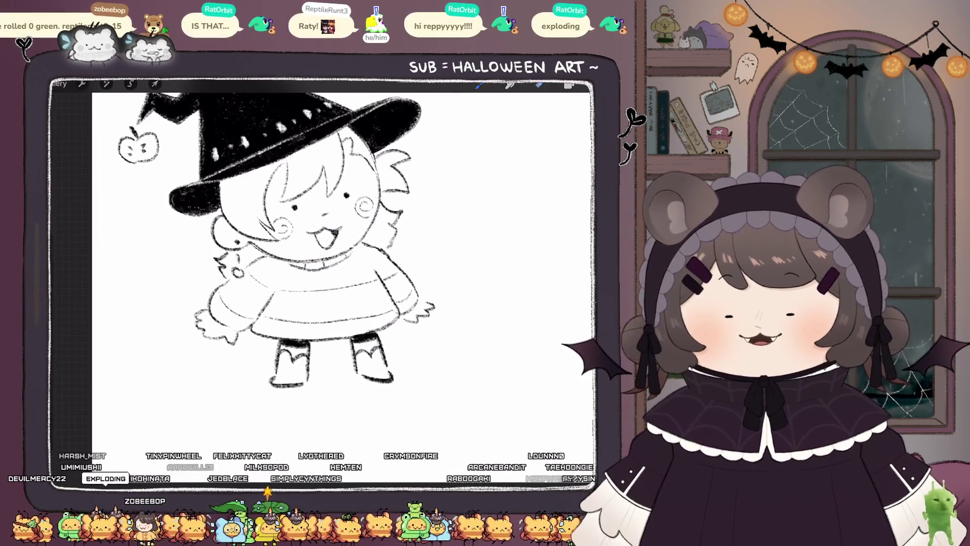
left_click(540, 85)
left_click_drag(429, 303, 420, 318)
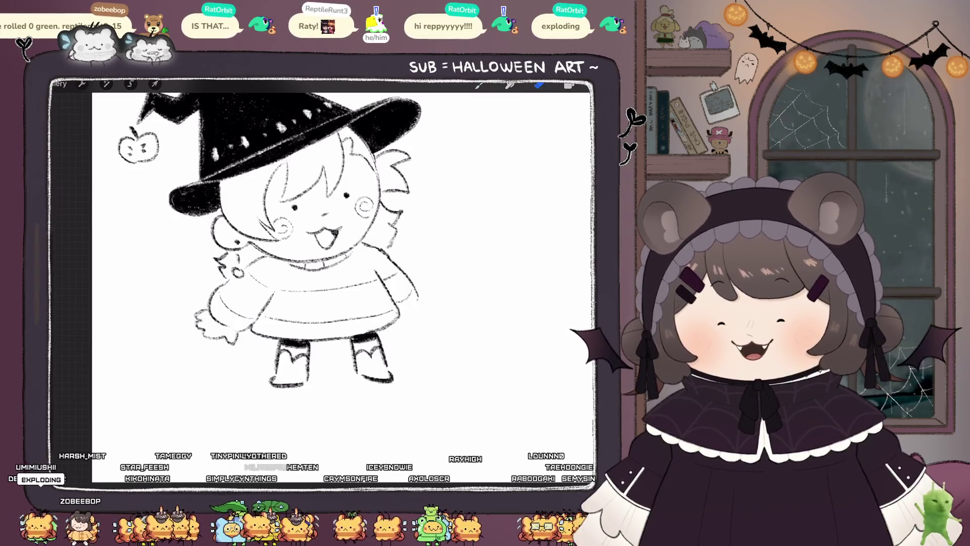
left_click(479, 85)
mouse_move(418, 303)
left_mouse_down()
mouse_move(407, 318)
mouse_move(421, 312)
left_mouse_up()
mouse_move(411, 322)
left_mouse_down()
mouse_move(435, 303)
mouse_move(420, 304)
left_mouse_up()
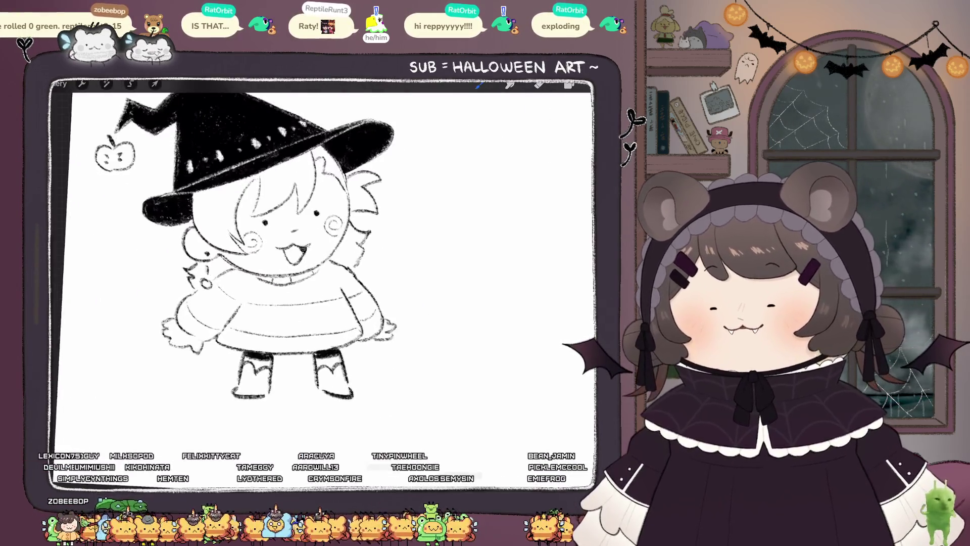
key("ctrl+z")
mouse_move(364, 354)
left_mouse_down()
mouse_move(392, 341)
mouse_move(399, 320)
left_mouse_up()
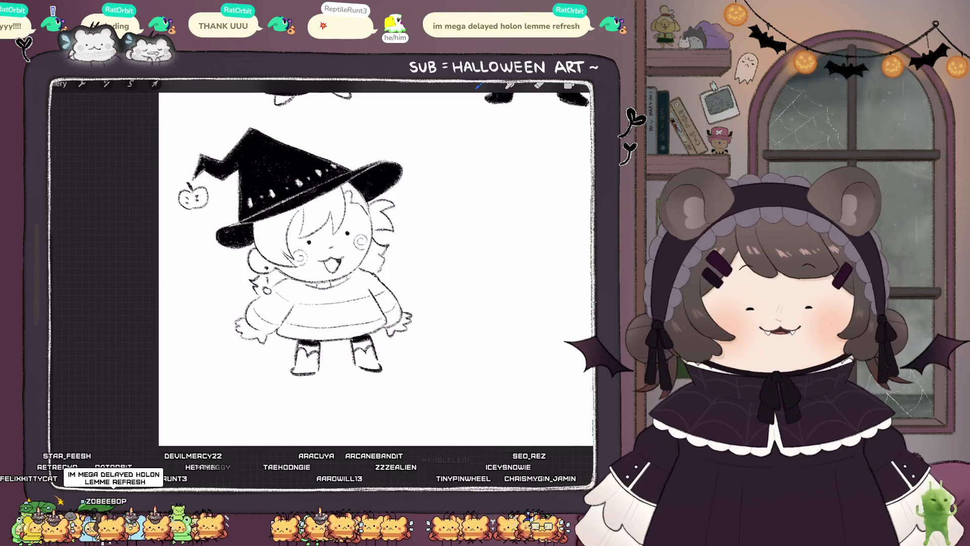
Step: Darken the bottom edge of the left boot
scroll(342, 174, "up", 5)
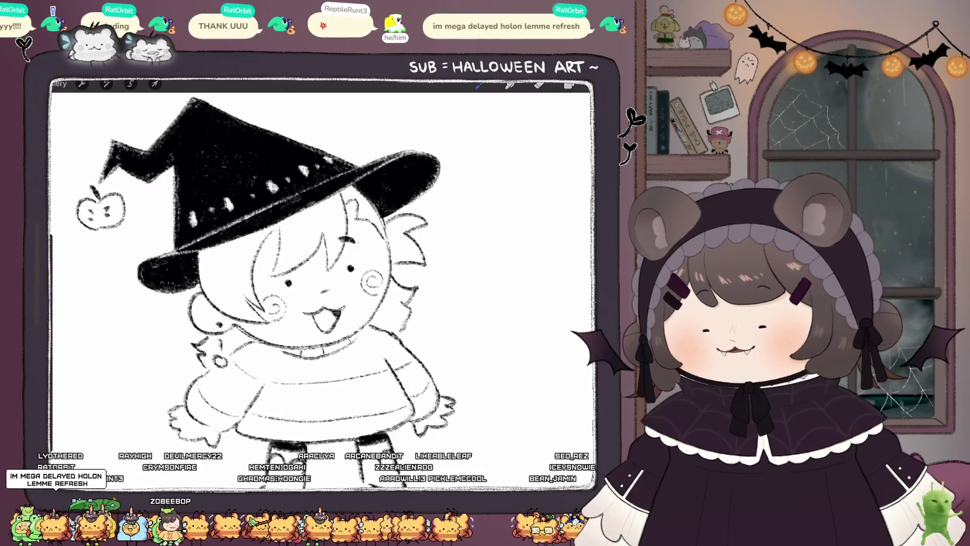
scroll(323, 283, "down", 5)
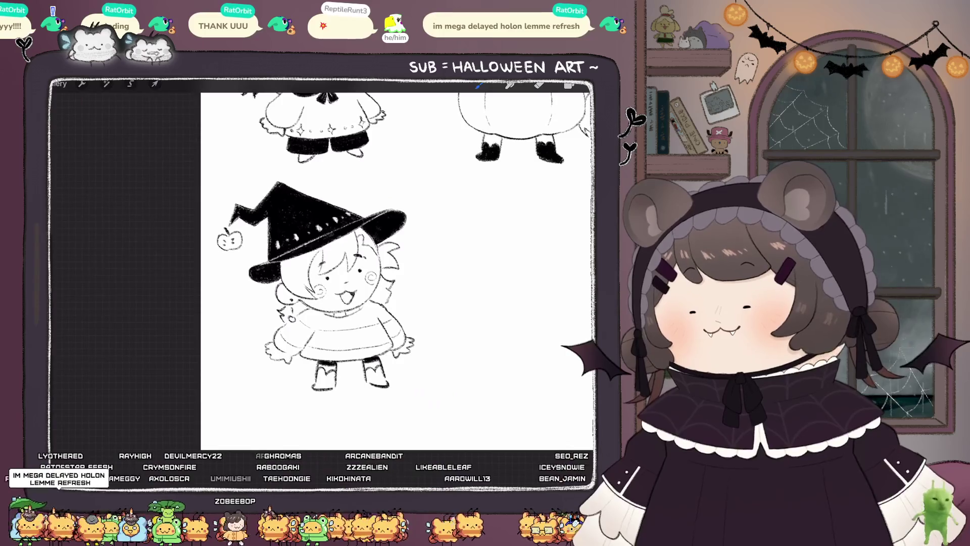
scroll(323, 283, "up", 3)
scroll(323, 243, "up", 2)
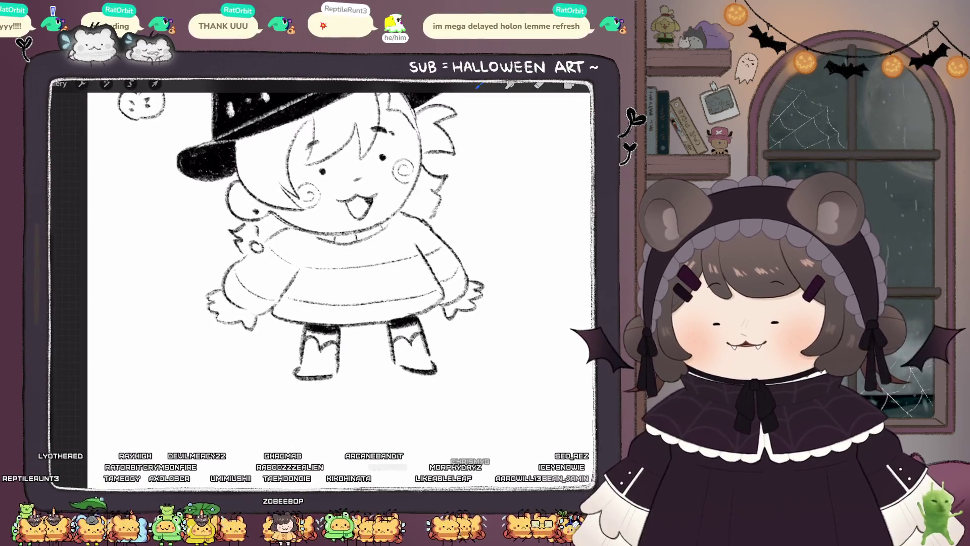
left_click_drag(299, 372, 330, 373)
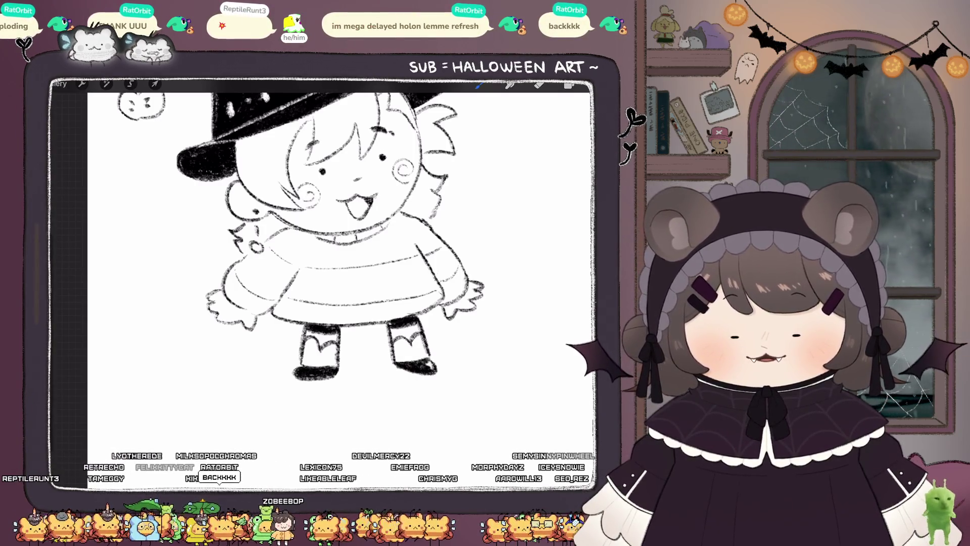
Step: Add a white highlight on the left shoe and grey shading inside the right boot's toe
scroll(323, 253, "down", 5)
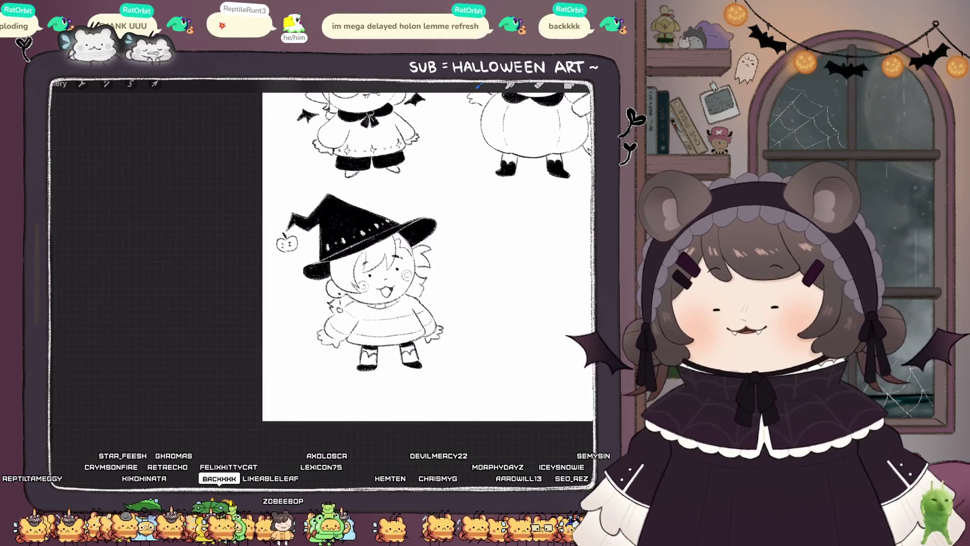
scroll(373, 283, "up", 5)
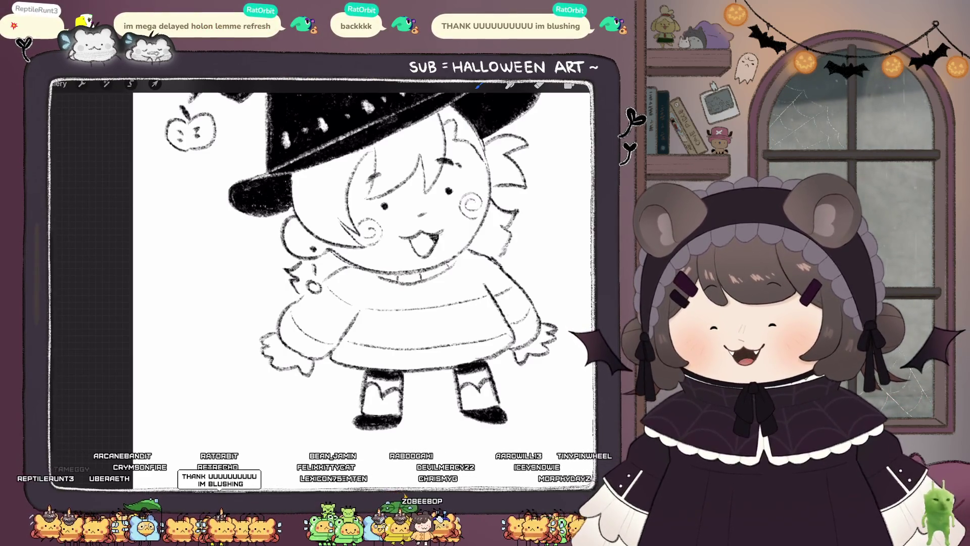
scroll(323, 263, "down", 3)
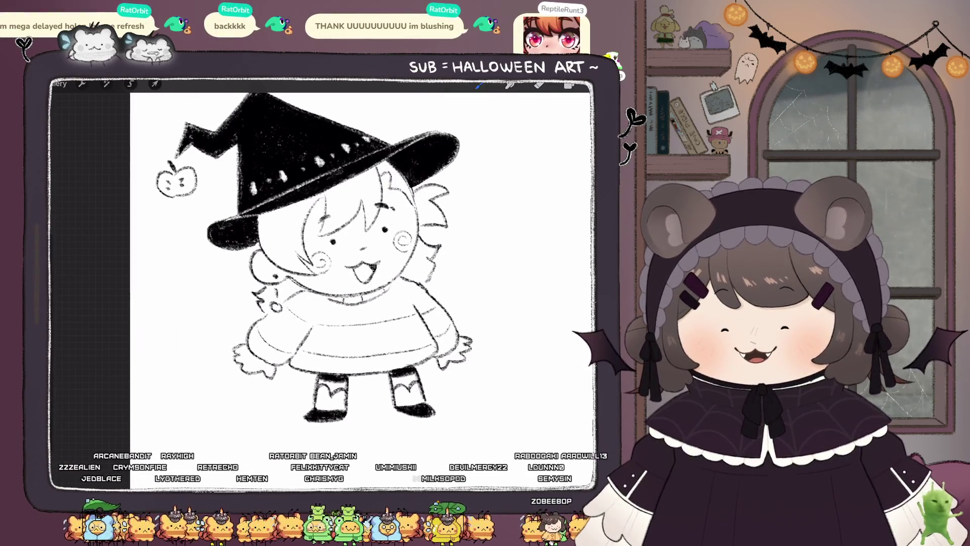
scroll(361, 263, "down", 3)
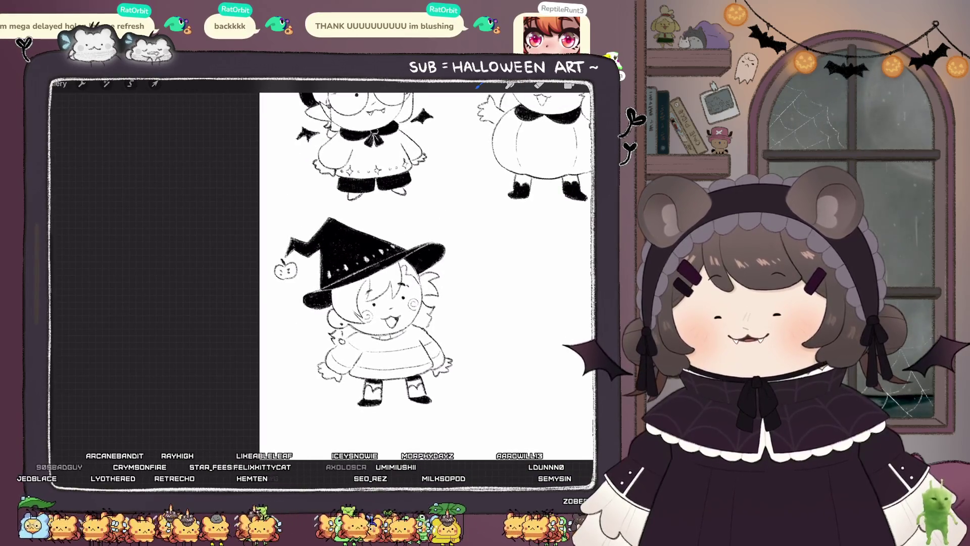
scroll(361, 304, "up", 5)
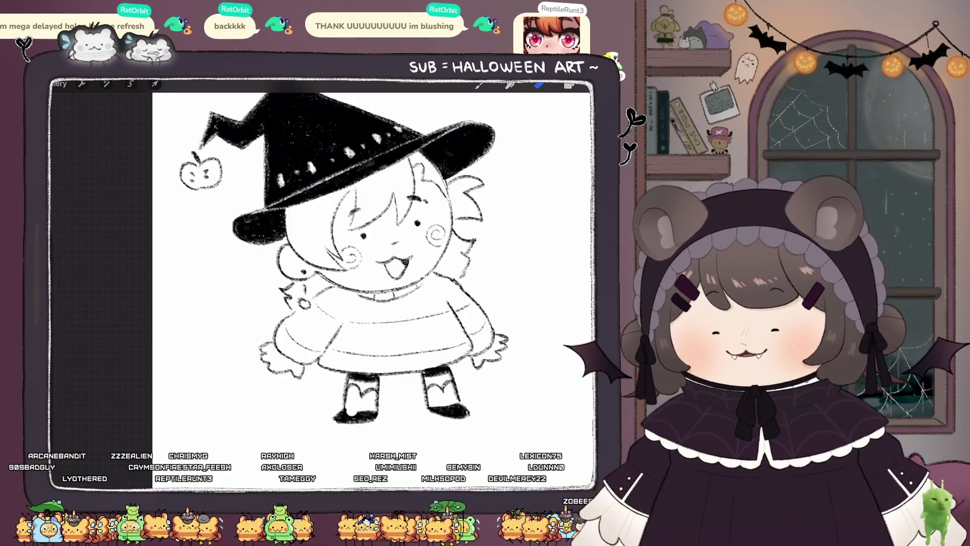
left_click(348, 414)
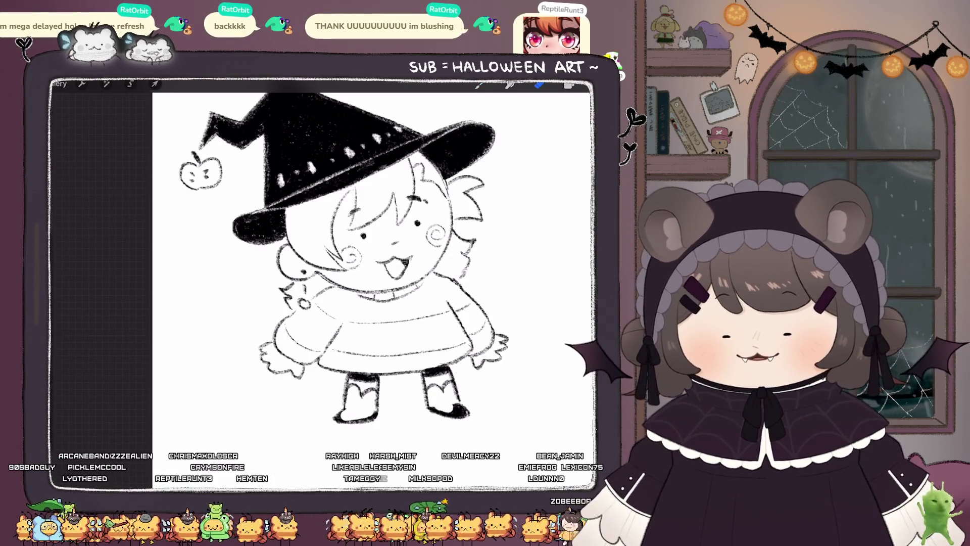
scroll(371, 262, "up", 3)
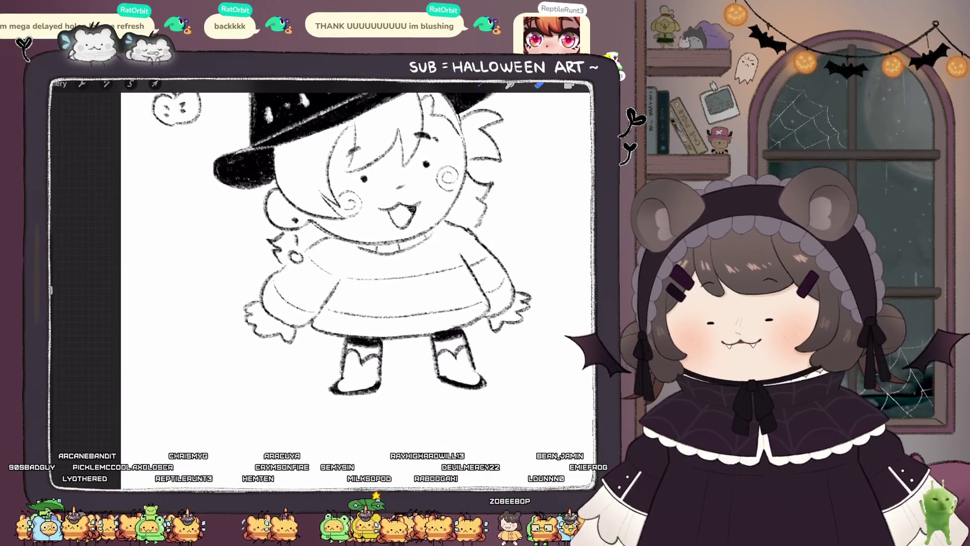
scroll(320, 283, "down", 3)
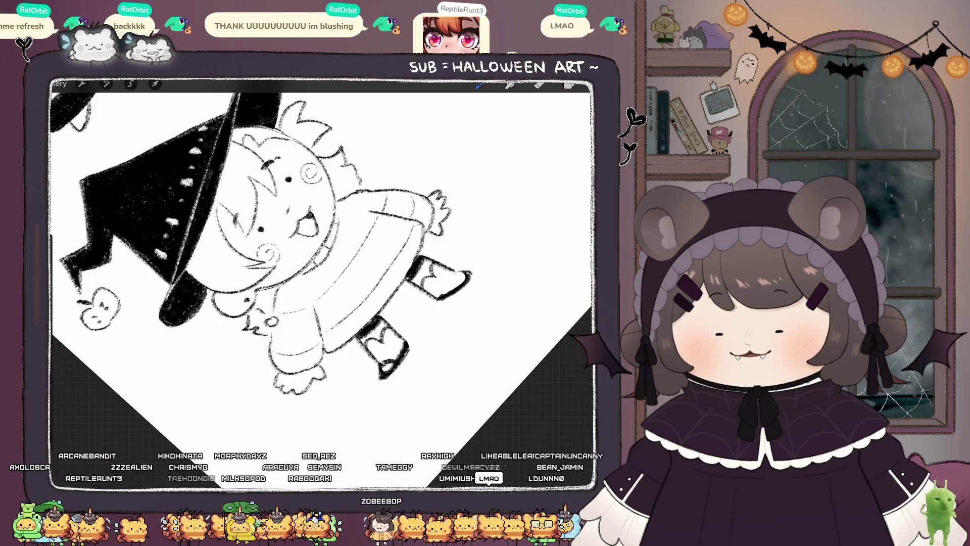
scroll(321, 283, "up", 3)
left_click_drag(413, 336, 422, 329)
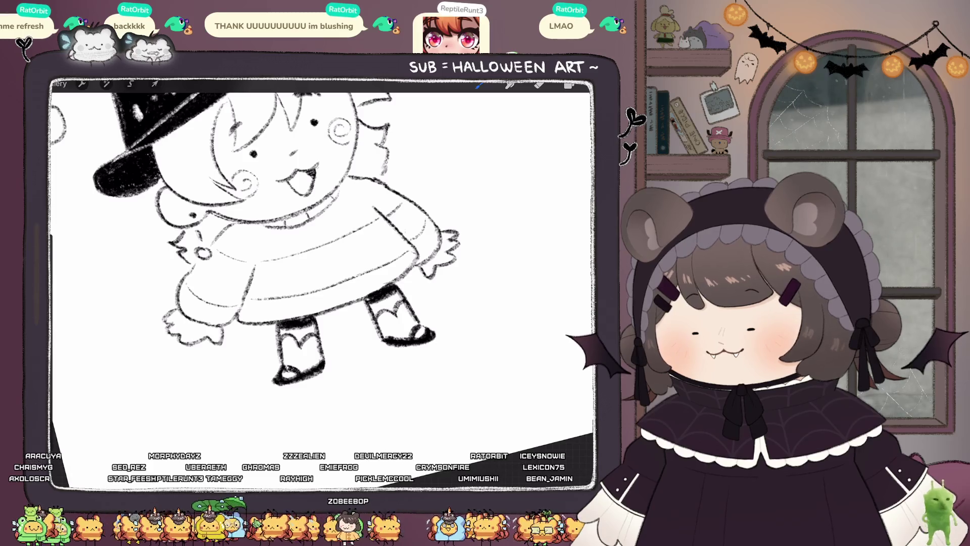
Step: Draw a small squiggle beside the witch's hair
scroll(323, 283, "down", 5)
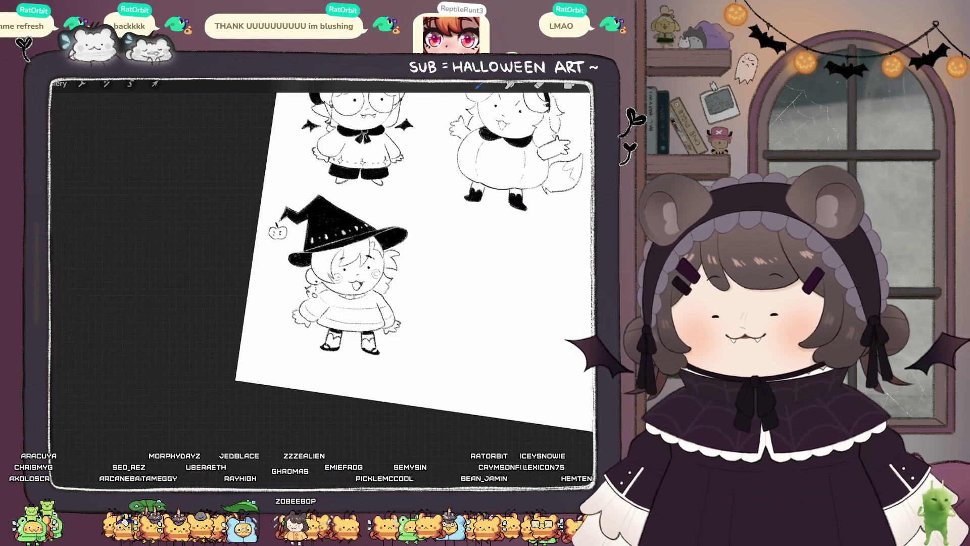
scroll(329, 308, "up", 5)
mouse_move(387, 278)
left_mouse_down()
mouse_move(419, 268)
mouse_move(412, 256)
left_mouse_up()
Step: Nudge the witch drawing slightly with the Warp transform
scroll(371, 268, "down", 5)
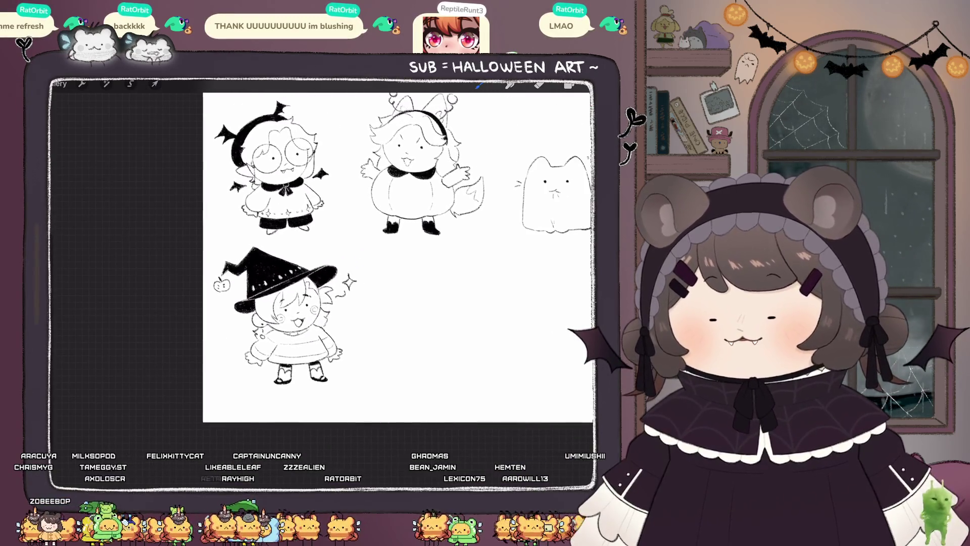
left_click(155, 84)
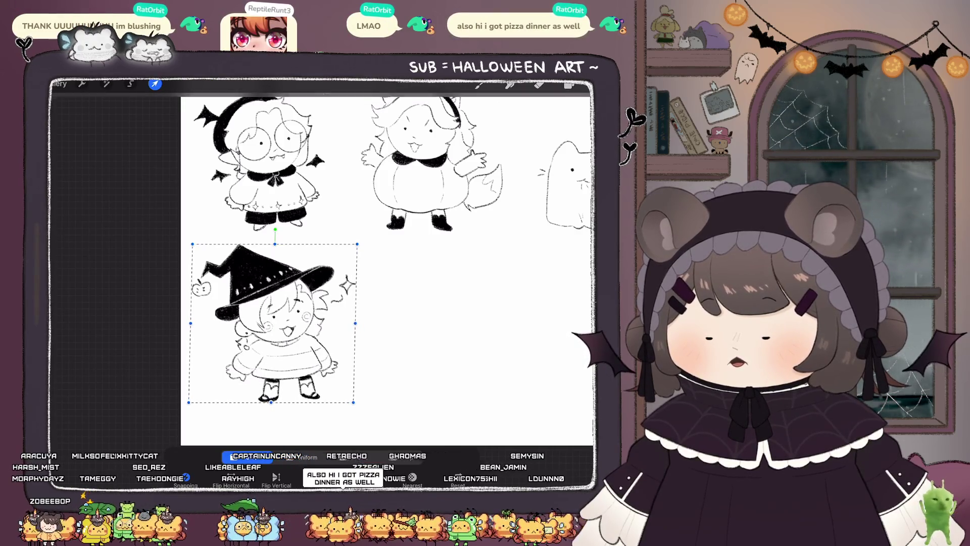
left_click(403, 457)
left_click_drag(243, 268, 250, 267)
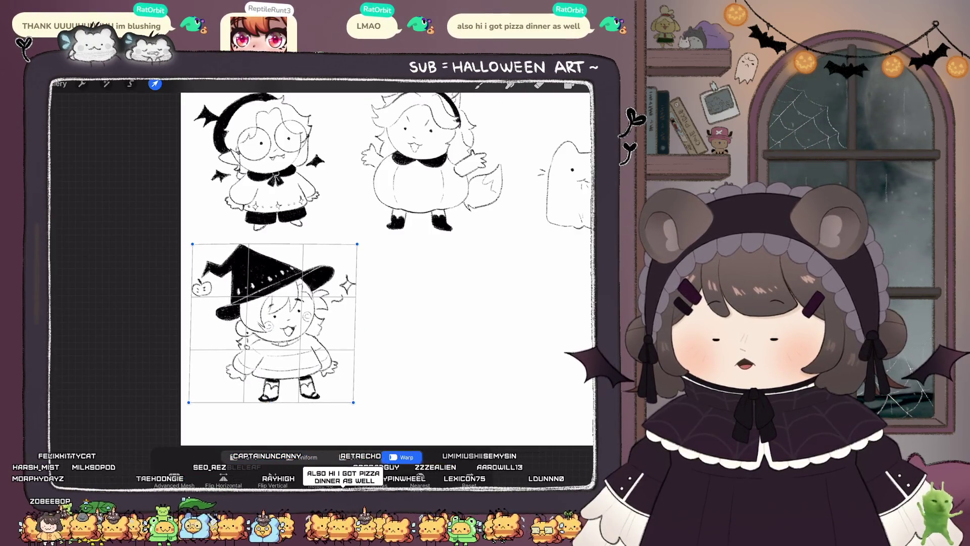
left_click(155, 84)
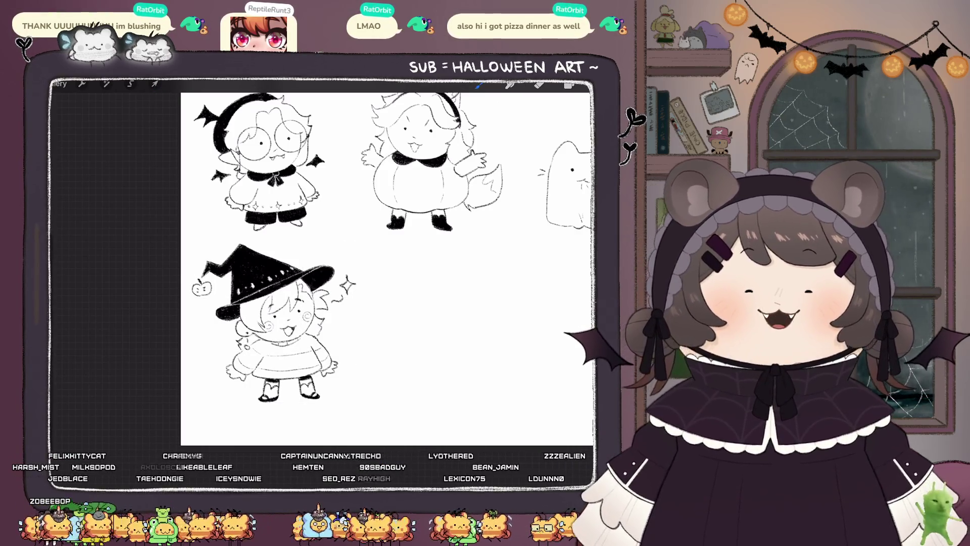
Step: Reapply a Uniform transform to the witch drawing and bring up the Layers panel
scroll(386, 268, "down", 5)
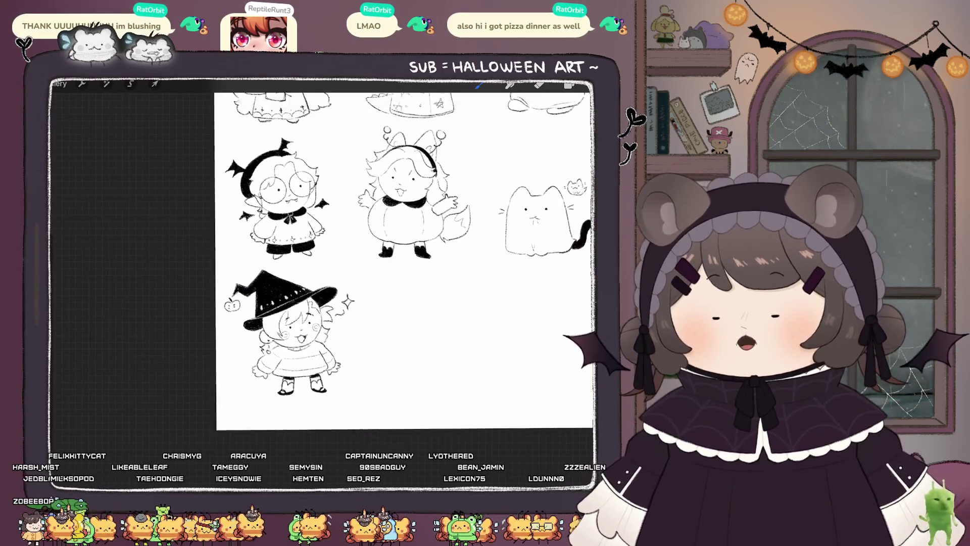
scroll(394, 268, "up", 5)
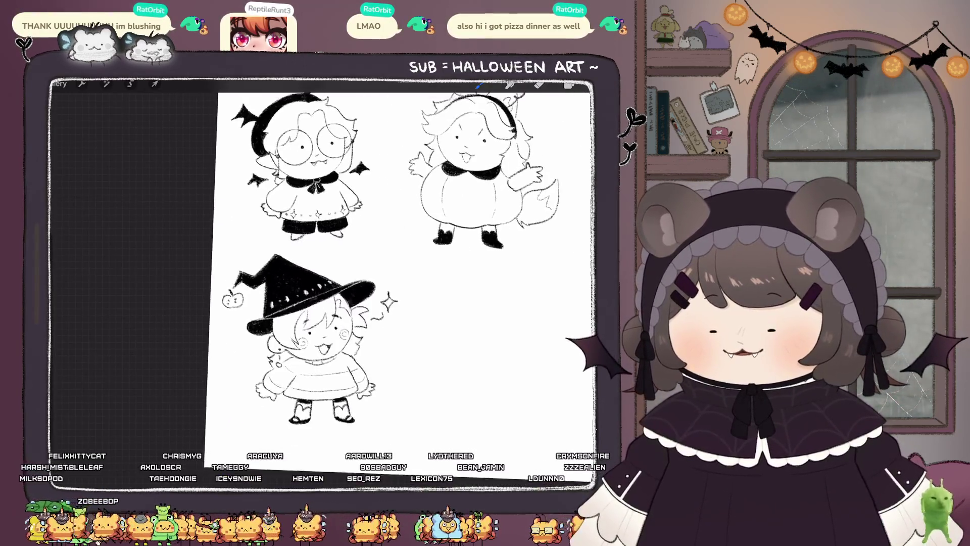
key("v")
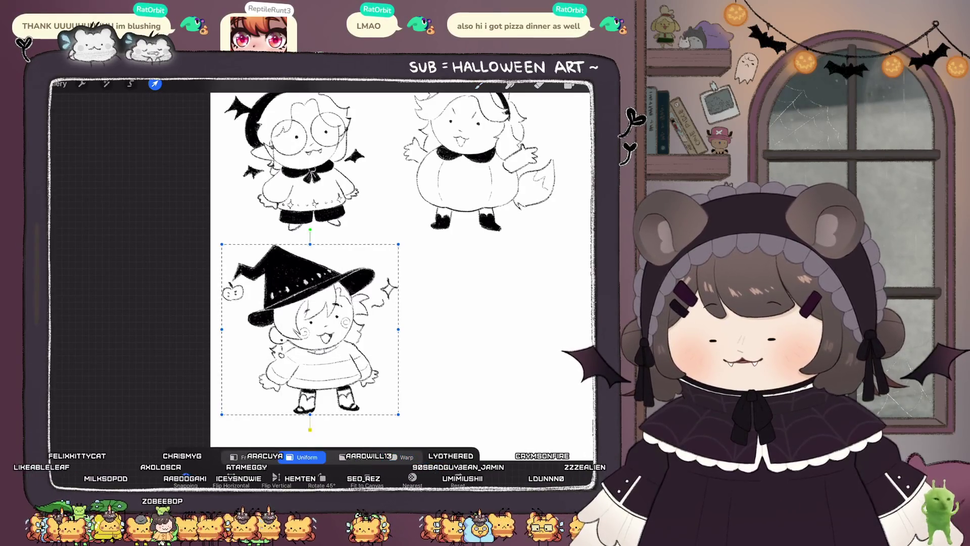
left_click(303, 456)
left_click(569, 84)
left_click_drag(353, 303, 213, 318)
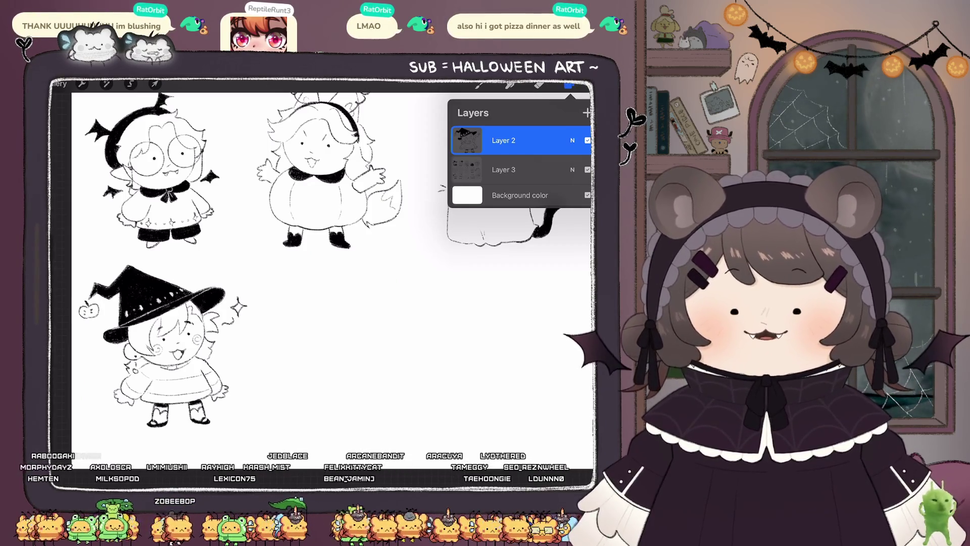
Step: Merge Layer 2 down into Layer 3 and add a new blank layer on top
scroll(399, 333, "up", 2)
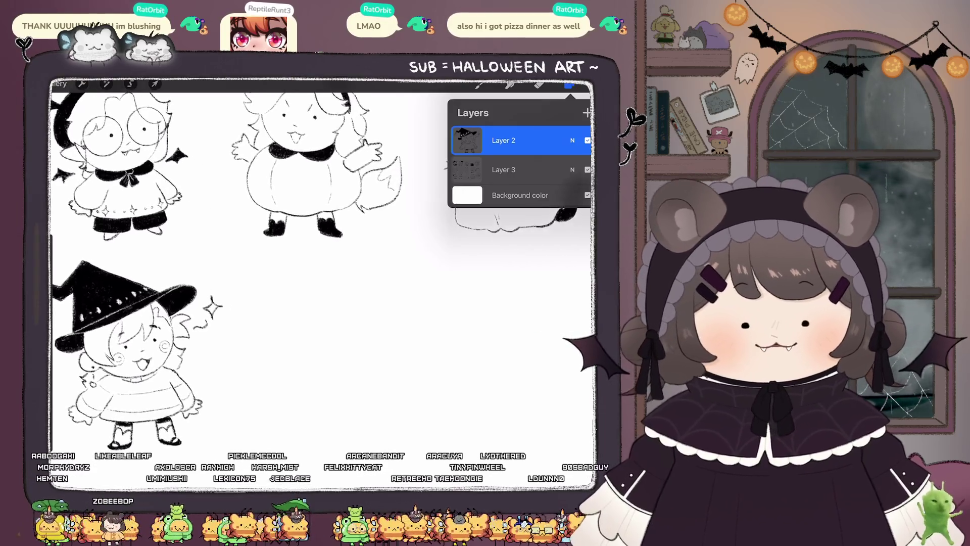
scroll(324, 263, "down", 1)
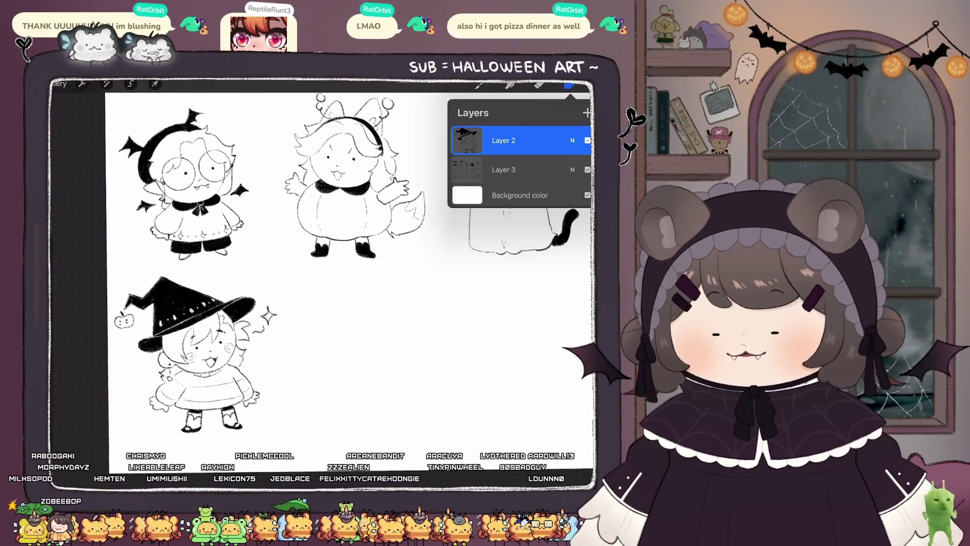
left_click_drag(520, 139, 520, 166)
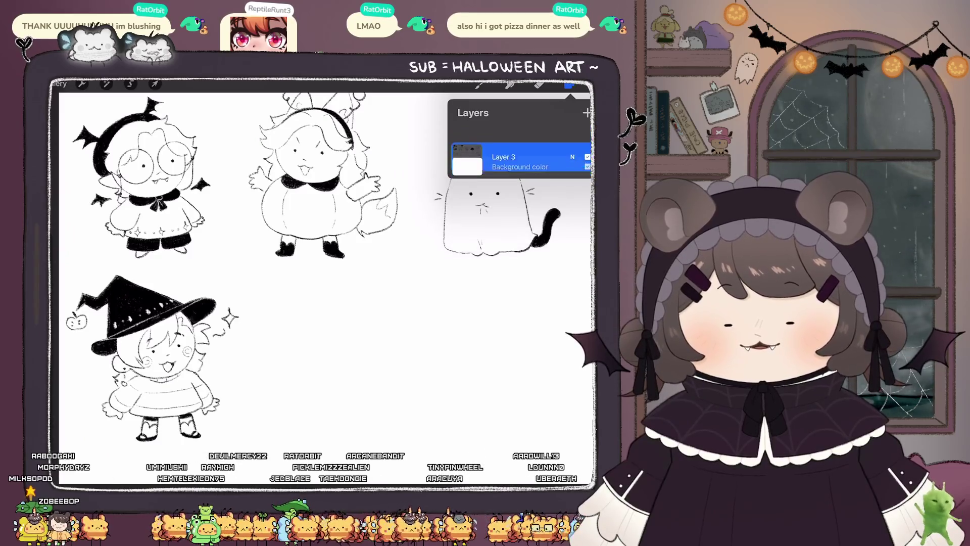
left_click(586, 112)
Step: Sketch a circle for the new character's head beside the witch, undoing to redraw
scroll(323, 263, "up", 2)
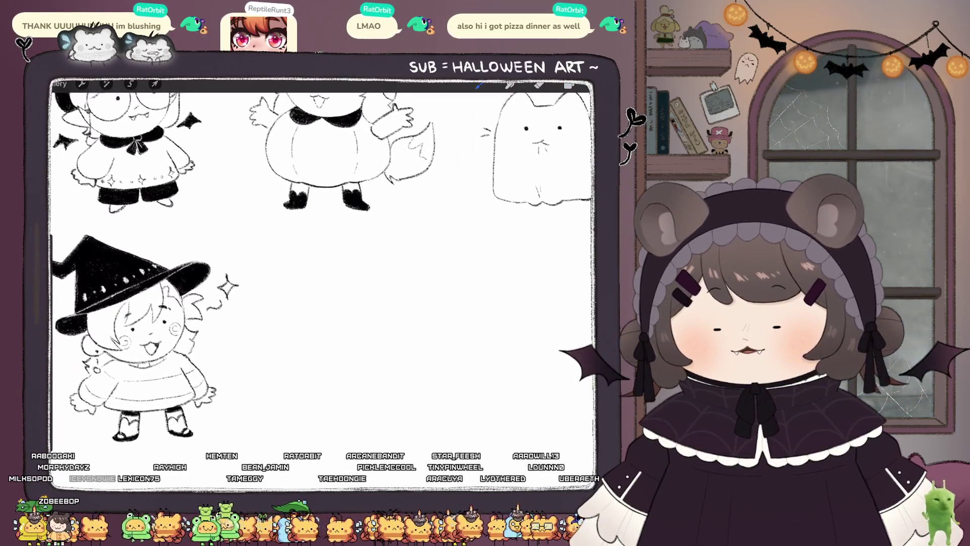
mouse_move(379, 263)
left_mouse_down()
mouse_move(325, 275)
mouse_move(405, 271)
mouse_move(366, 348)
mouse_move(402, 268)
mouse_move(392, 343)
mouse_move(382, 259)
left_mouse_up()
key("ctrl+z")
key("ctrl+z")
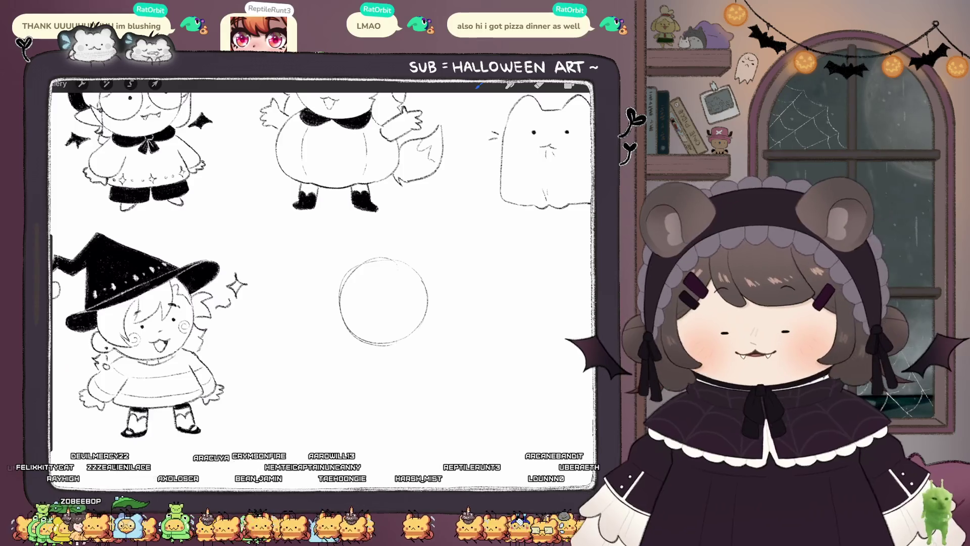
Step: Draw a rounded body, two small legs and a curved devil tail beneath the new head
left_click_drag(418, 367, 404, 389)
mouse_move(347, 352)
left_mouse_down()
mouse_move(332, 396)
mouse_move(382, 407)
left_mouse_up()
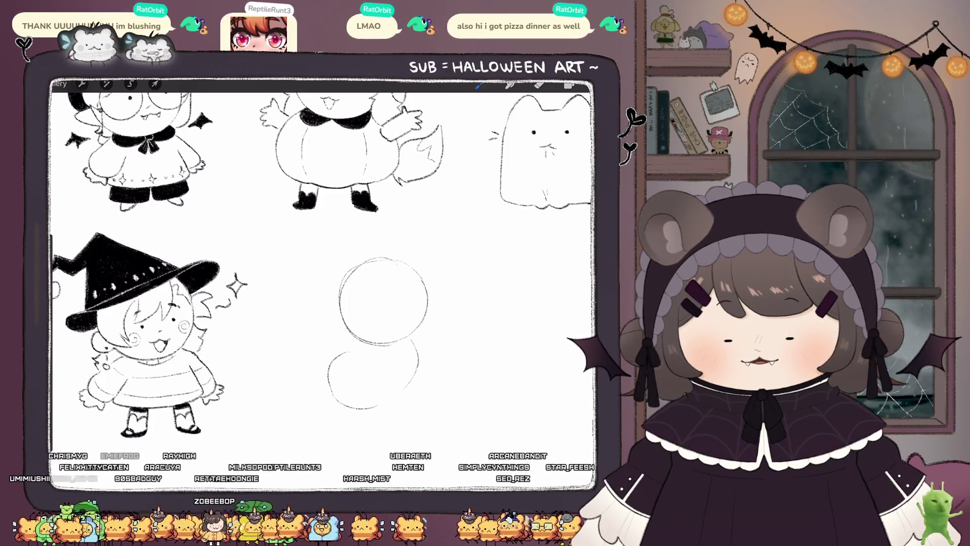
left_click_drag(359, 374, 411, 402)
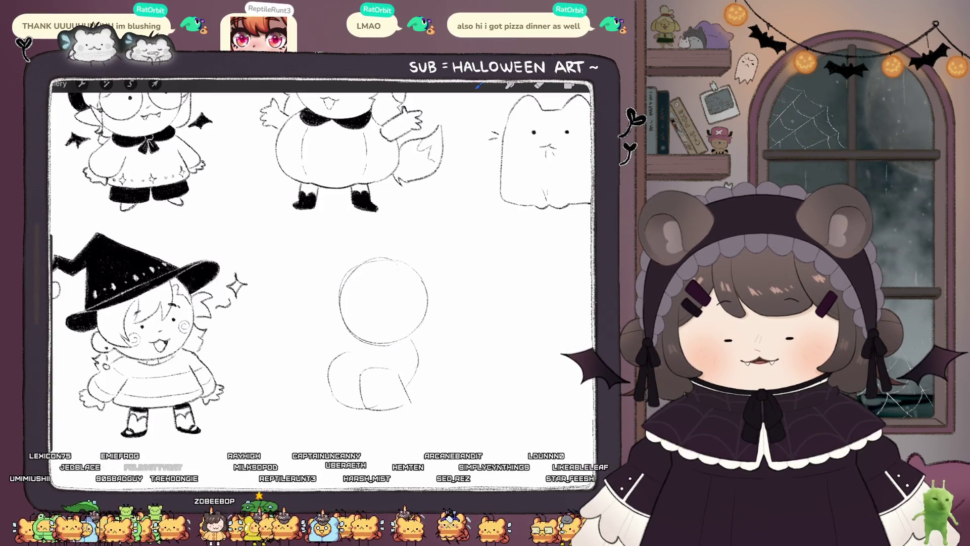
mouse_move(361, 373)
left_mouse_down()
mouse_move(388, 374)
mouse_move(332, 344)
left_mouse_up()
left_click(539, 84)
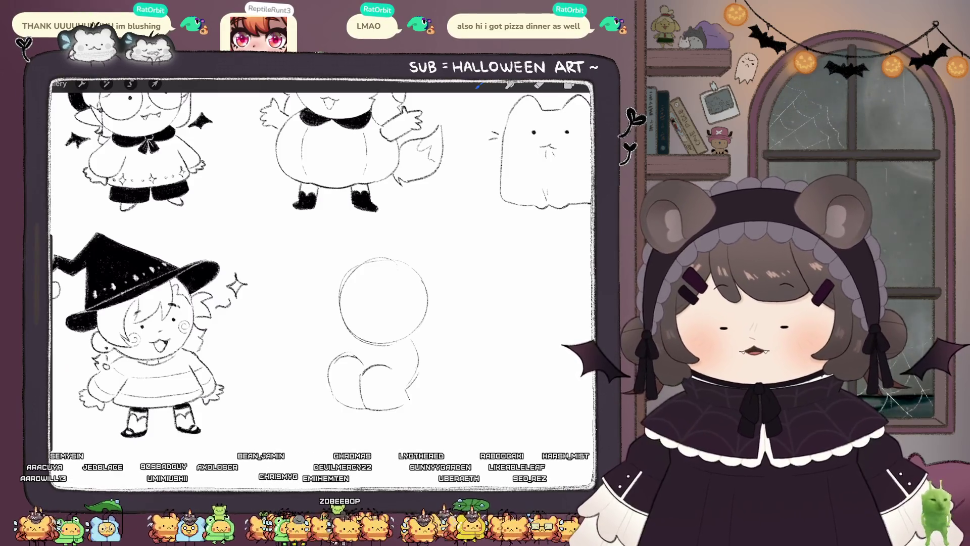
left_click_drag(348, 409, 382, 419)
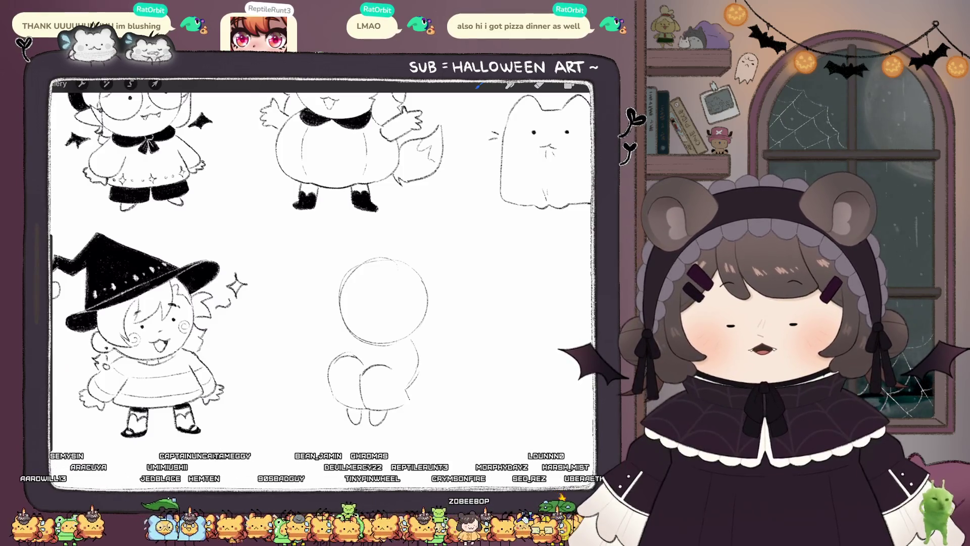
key("ctrl+z")
mouse_move(415, 384)
left_mouse_down()
mouse_move(437, 404)
mouse_move(463, 376)
left_mouse_up()
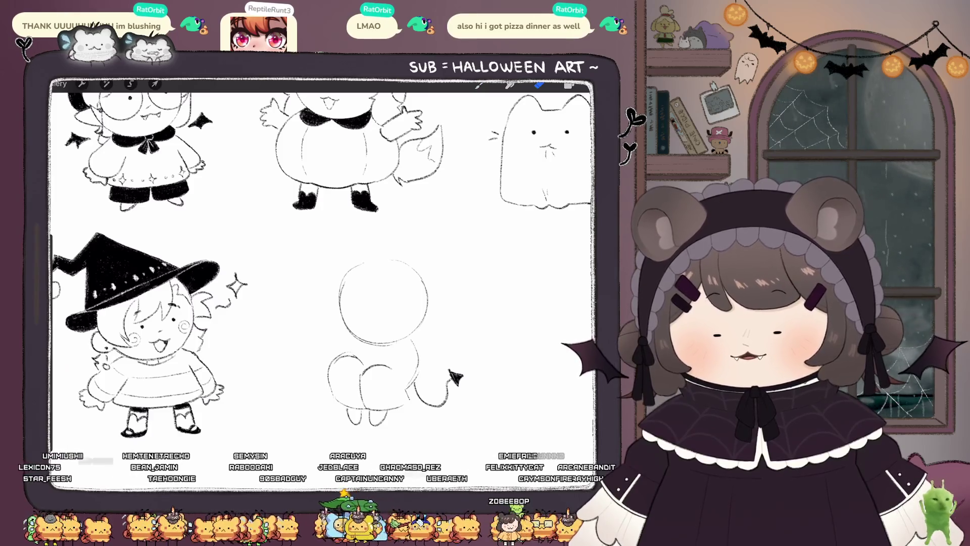
key("b")
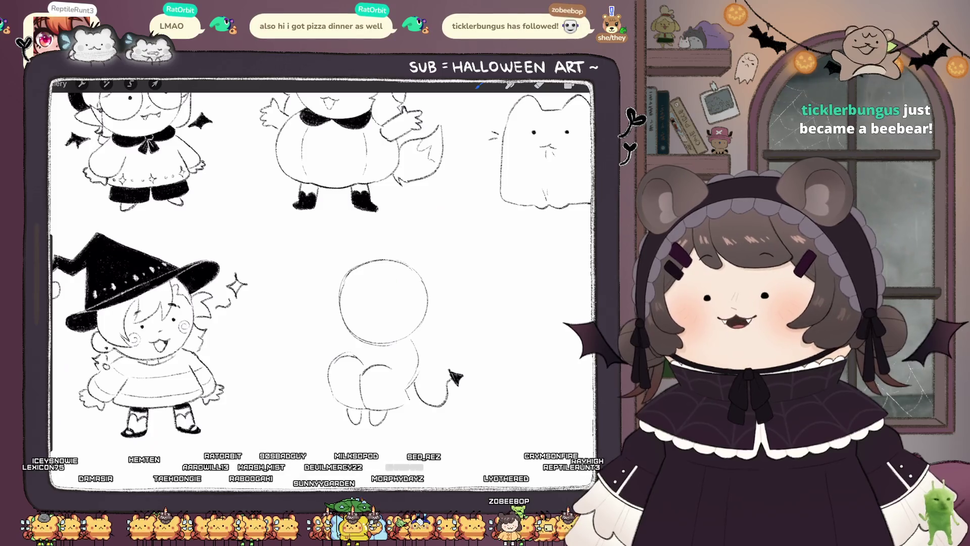
scroll(515, 306, "up", 2)
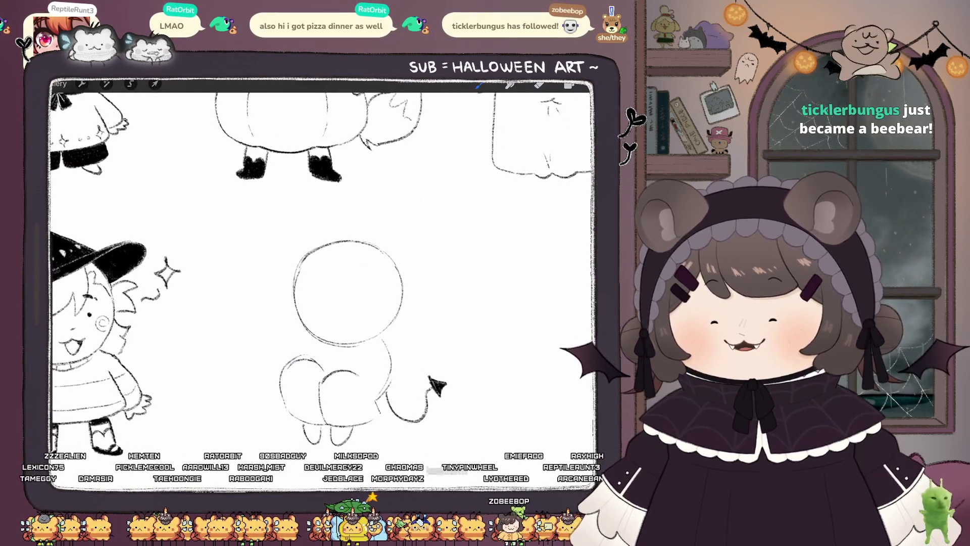
Step: Draw an eye and mouth on the new head, erasing and redoing strokes to fix them
left_click(320, 302)
mouse_move(332, 313)
left_mouse_down()
mouse_move(330, 323)
mouse_move(348, 327)
left_mouse_up()
key("ctrl+z")
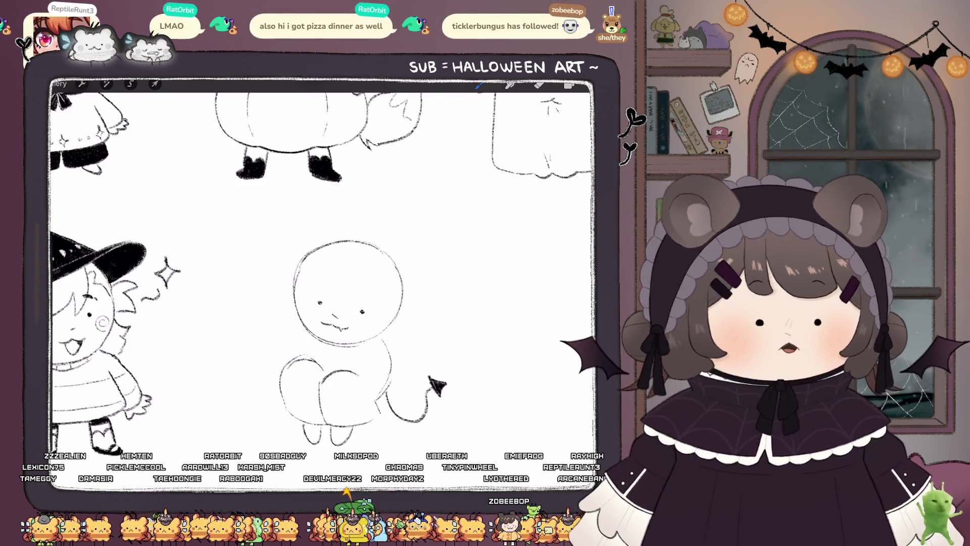
left_click(538, 85)
left_click_drag(317, 301, 308, 303)
left_click(478, 85)
key("ctrl+z")
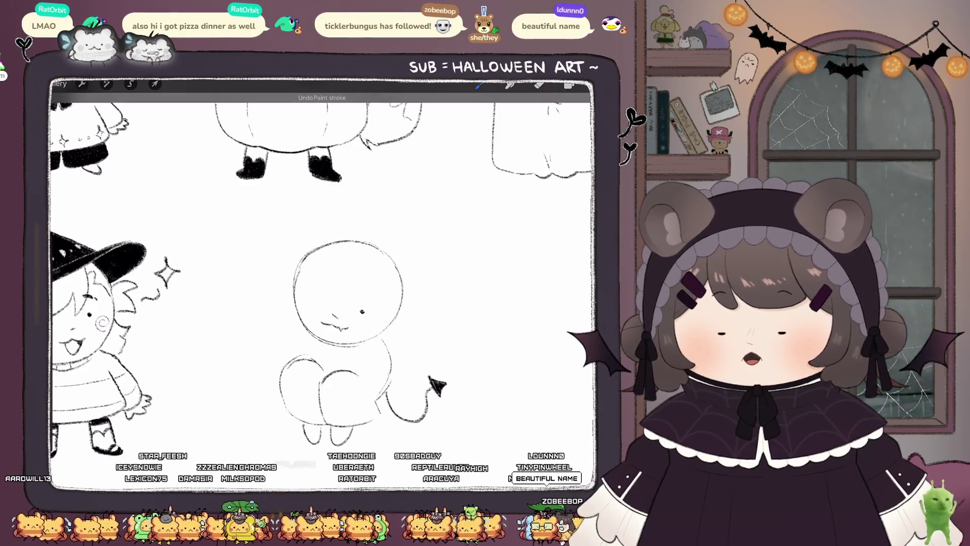
key("ctrl+shift+z")
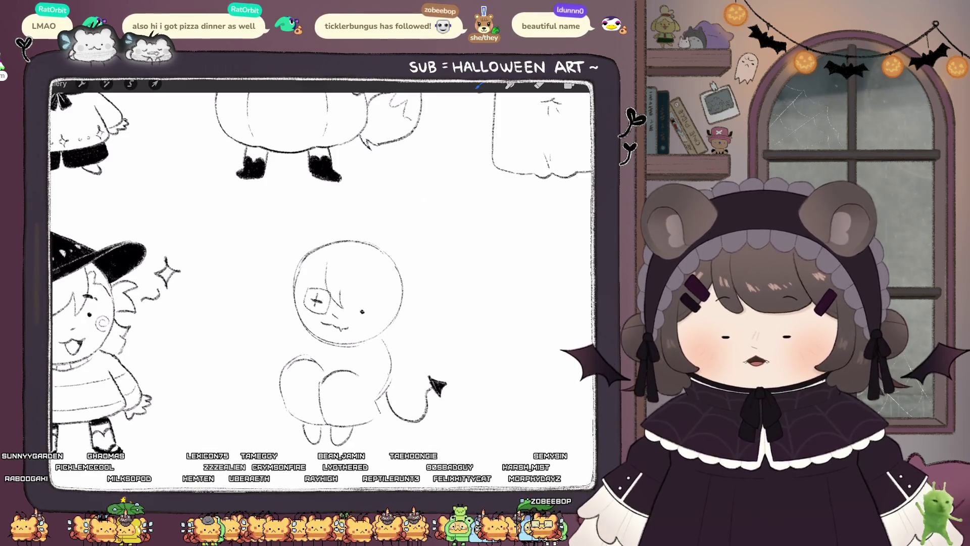
Step: Add hair strands, pointed ears on both sides, a face detail and a curled tuft on top
left_click_drag(378, 276, 393, 316)
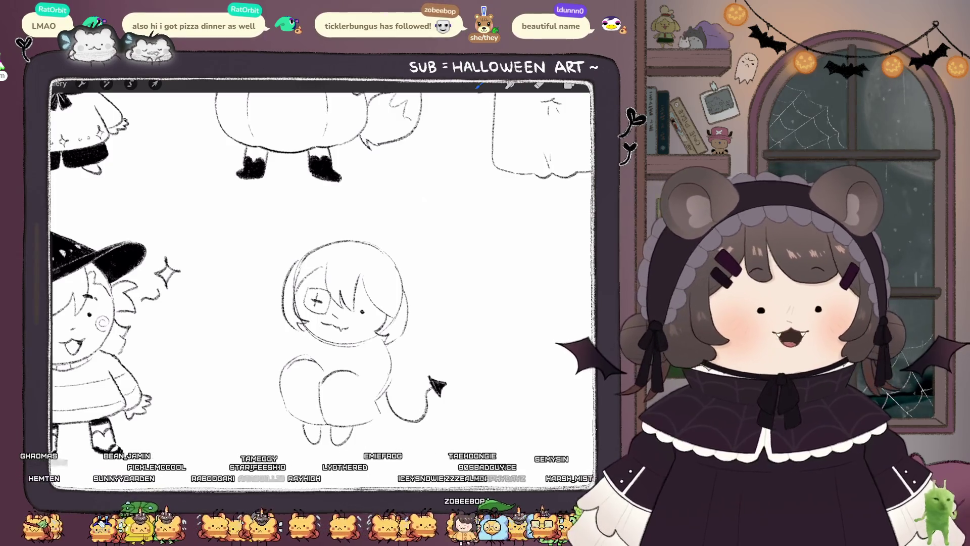
left_click_drag(303, 297, 296, 310)
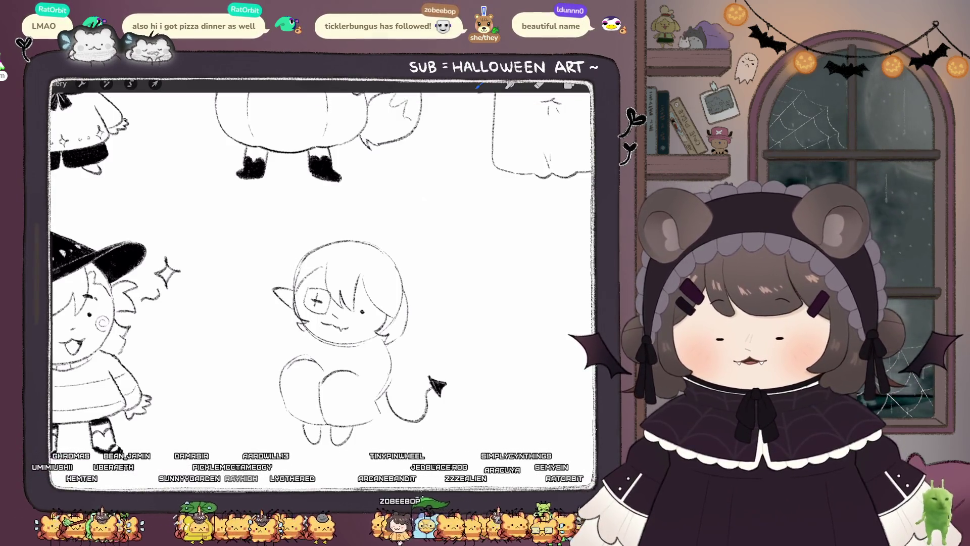
left_click_drag(406, 309, 409, 325)
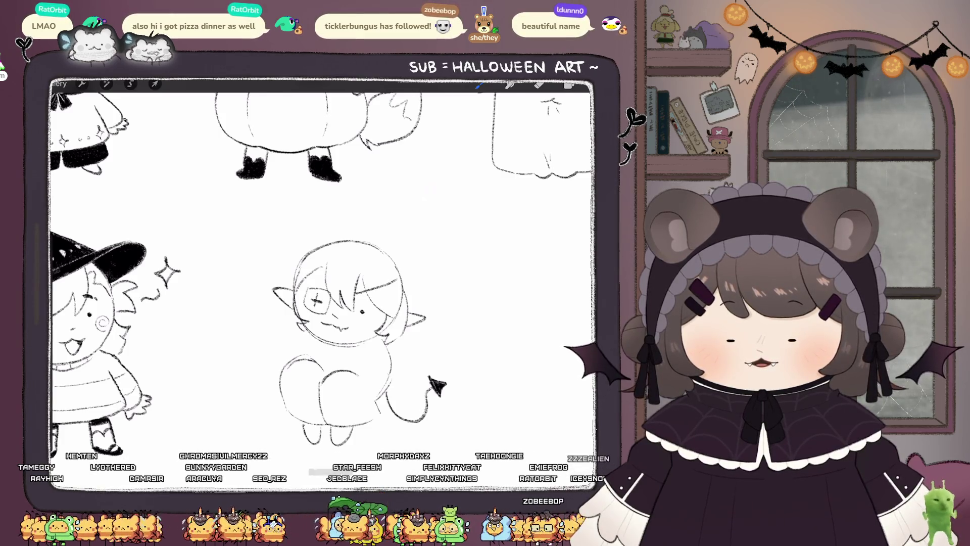
left_click_drag(329, 310, 352, 323)
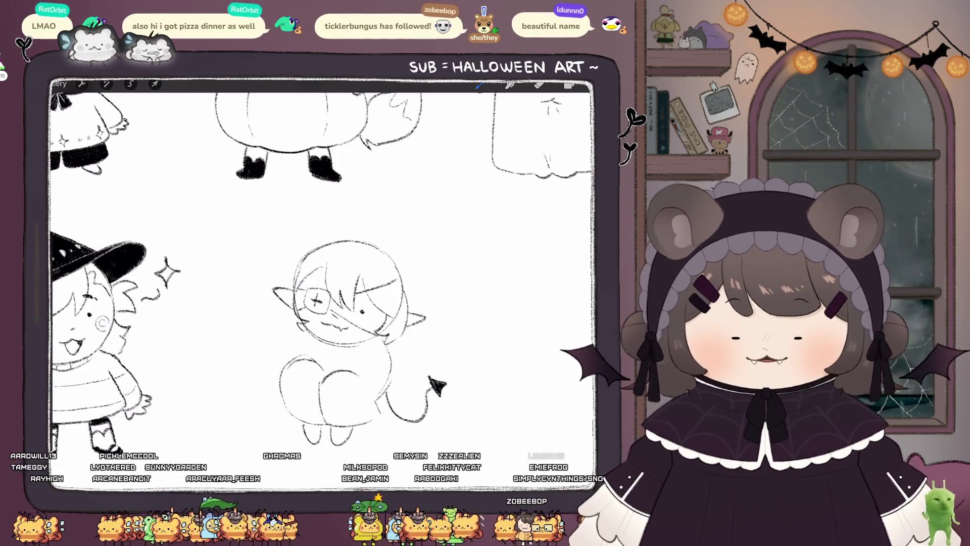
mouse_move(348, 239)
left_mouse_down()
mouse_move(349, 226)
mouse_move(360, 229)
left_mouse_up()
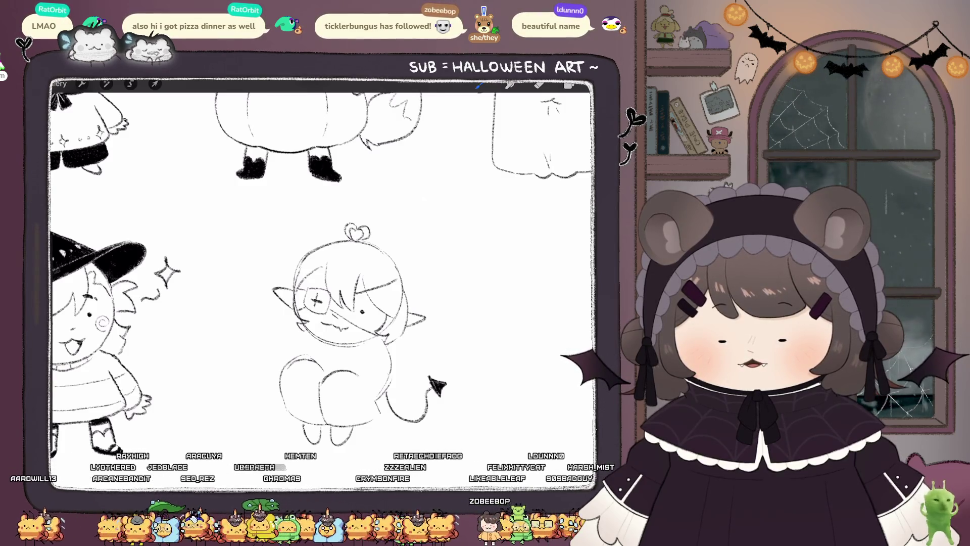
left_click_drag(289, 245, 336, 238)
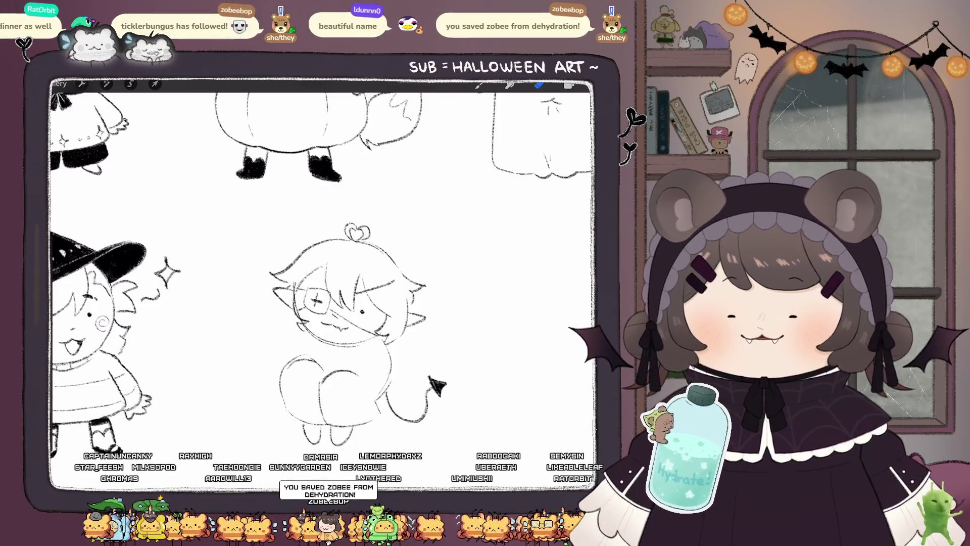
key("b")
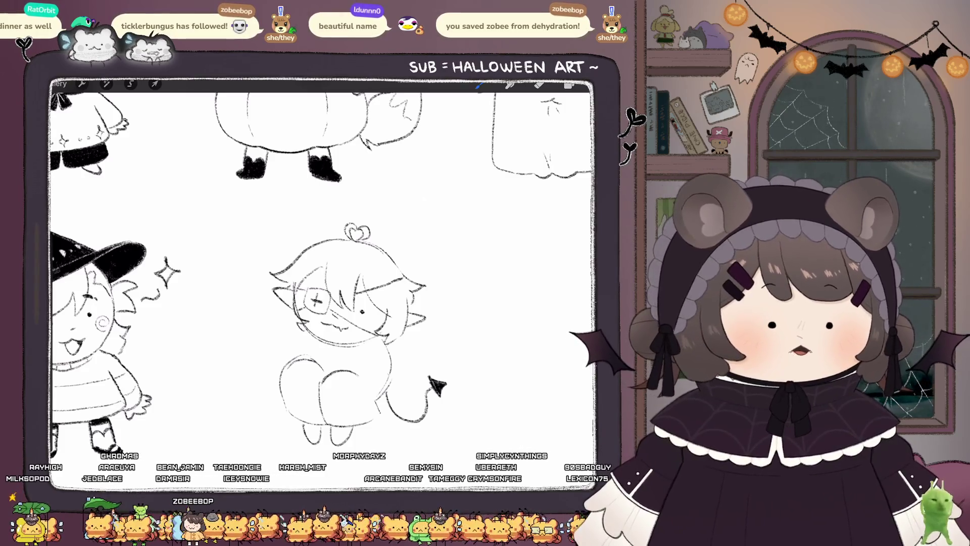
key("e")
scroll(323, 283, "up", 5)
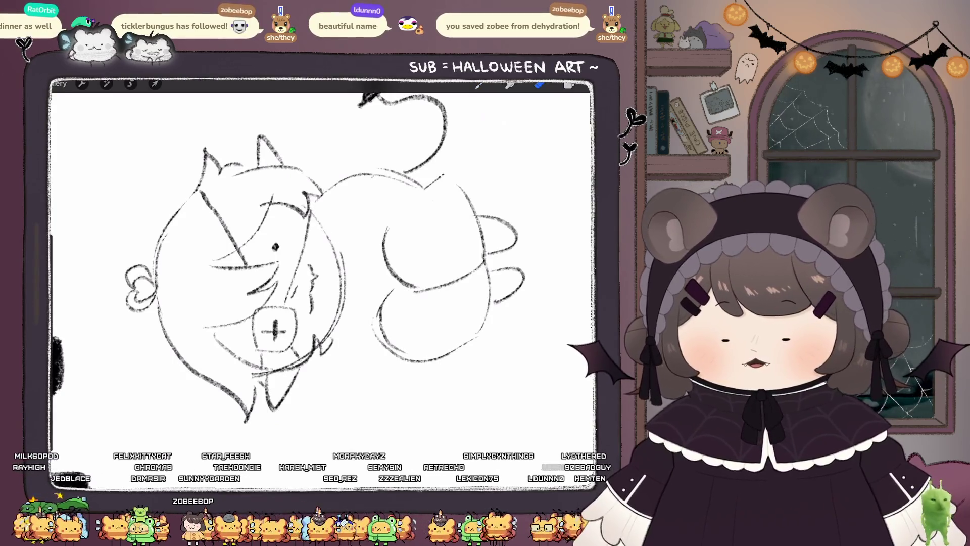
Step: Draw one more hair strand and redraw the left ear of the devil character
scroll(323, 283, "up", 3)
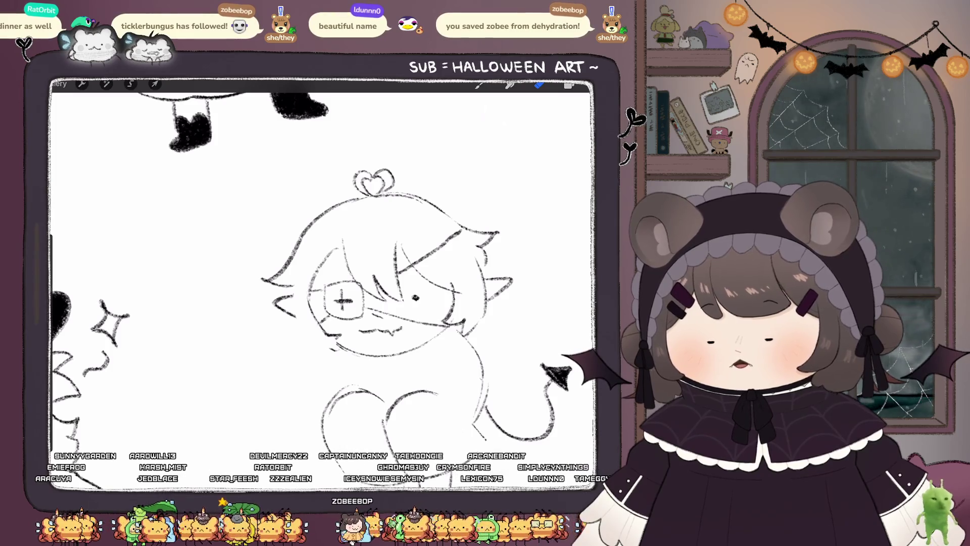
left_click(479, 85)
left_click_drag(300, 323, 323, 360)
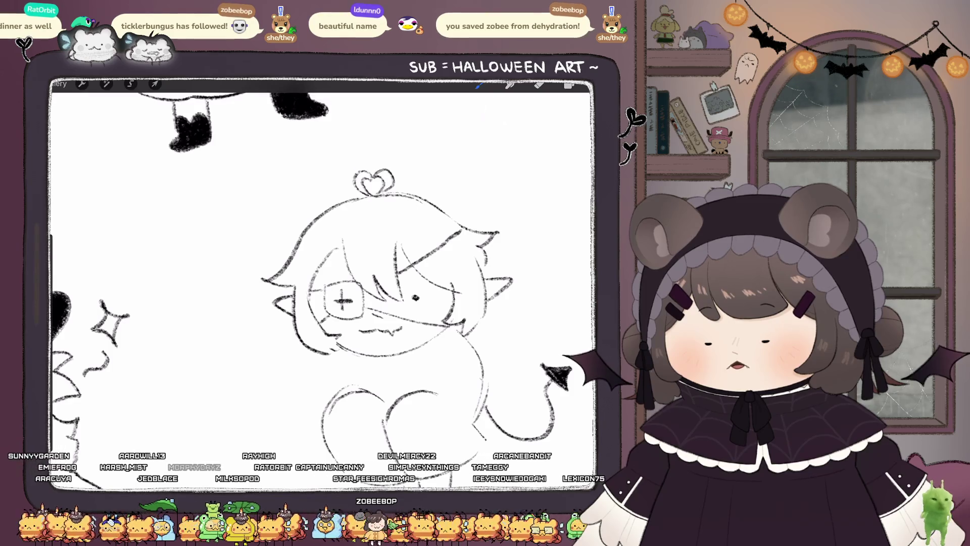
left_click_drag(323, 278, 293, 275)
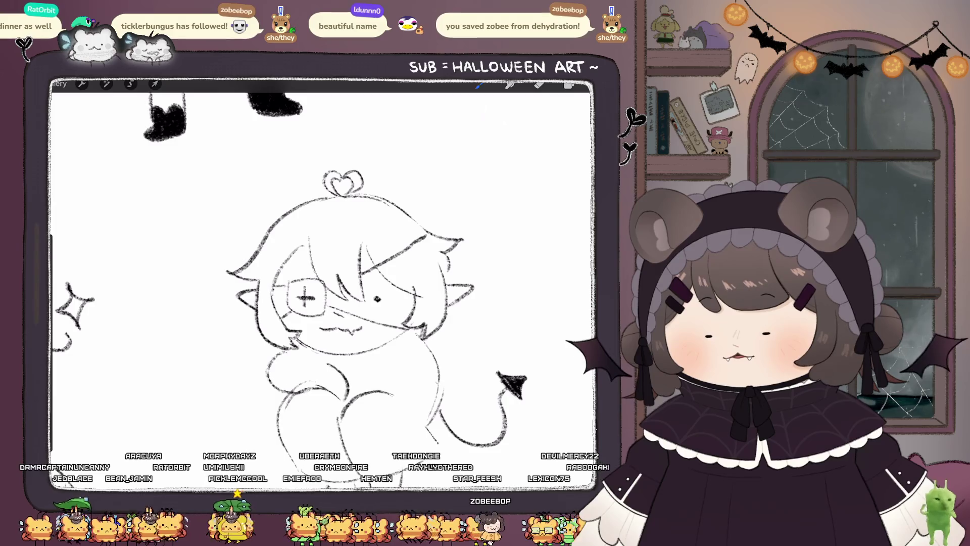
scroll(321, 272, "down", 2)
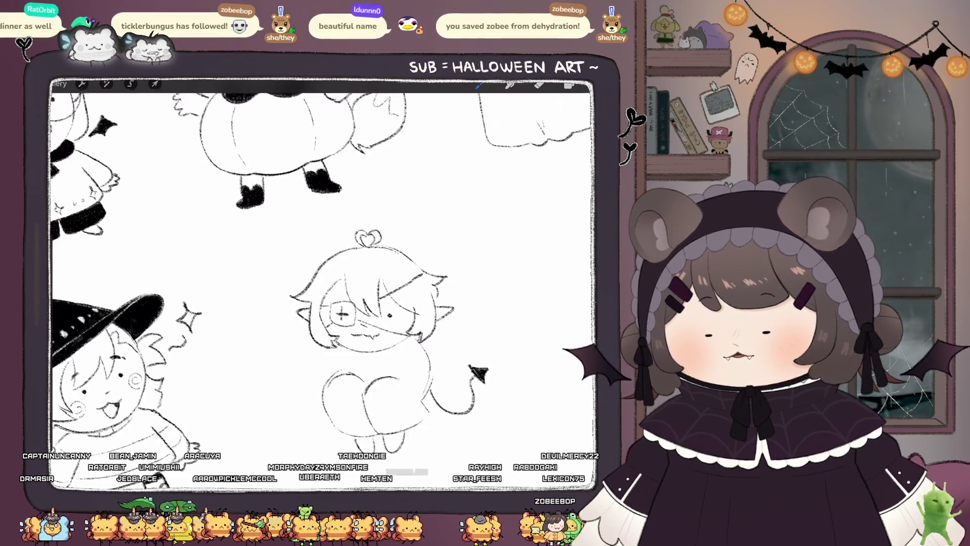
scroll(320, 283, "down", 2)
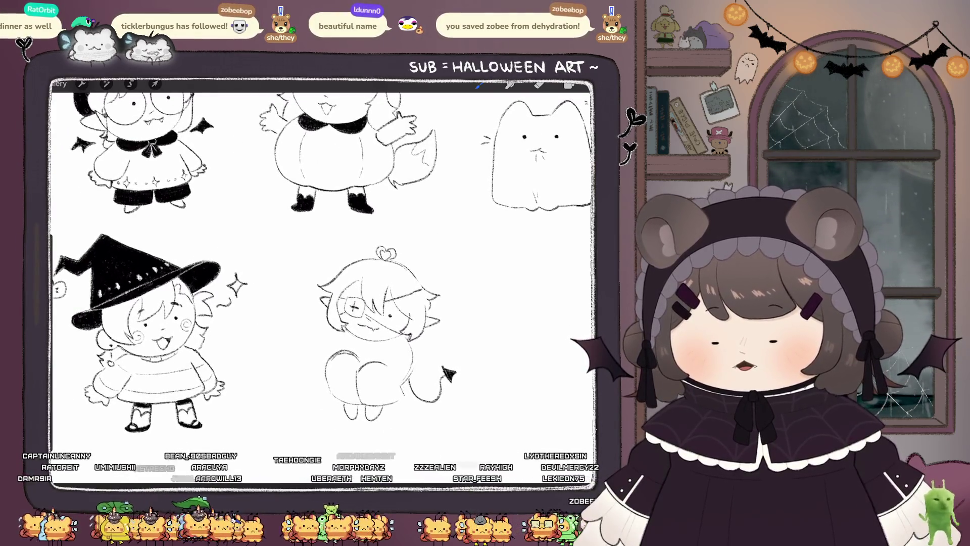
Step: Add small zigzag hem strokes to the devil character's lower body
left_click_drag(331, 356, 354, 399)
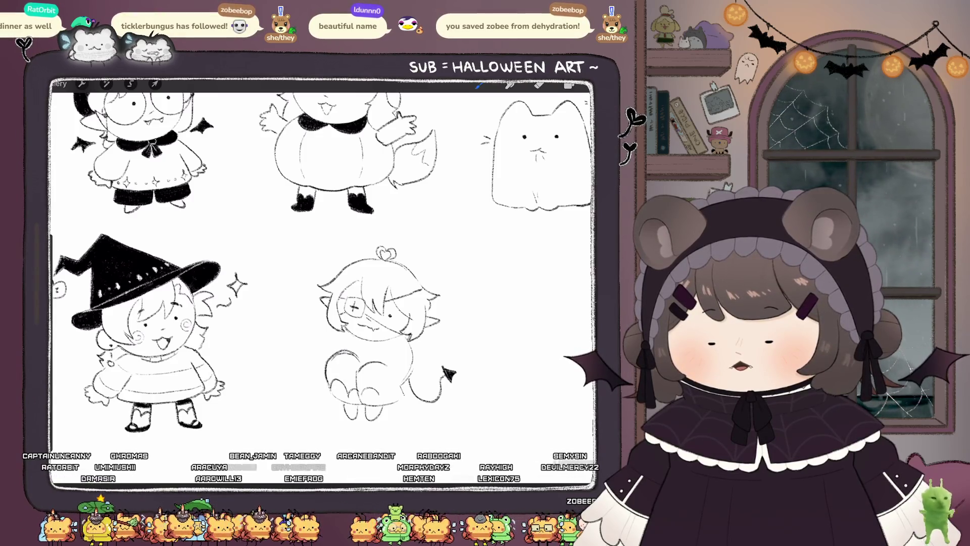
scroll(321, 273, "up", 2)
key("ctrl+z")
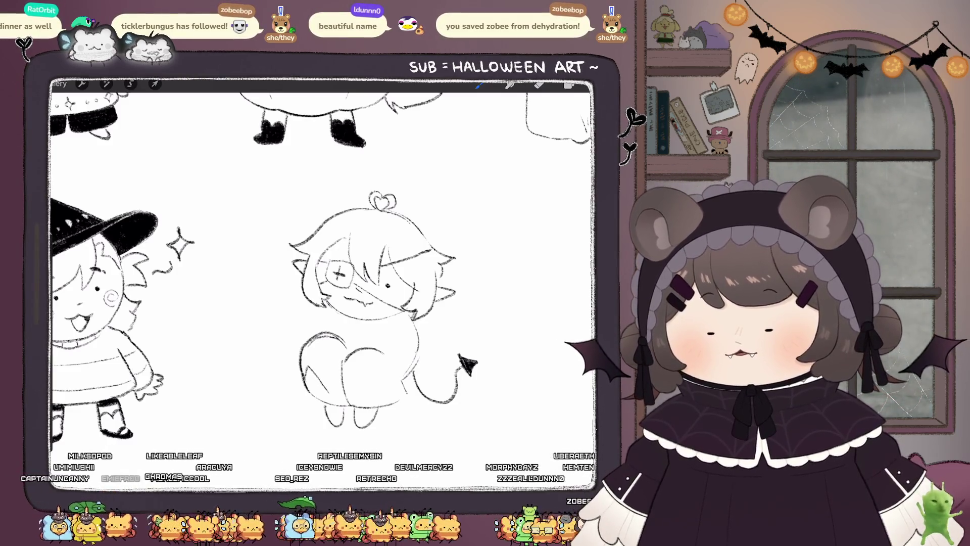
left_click_drag(305, 368, 336, 353)
left_click_drag(345, 387, 373, 390)
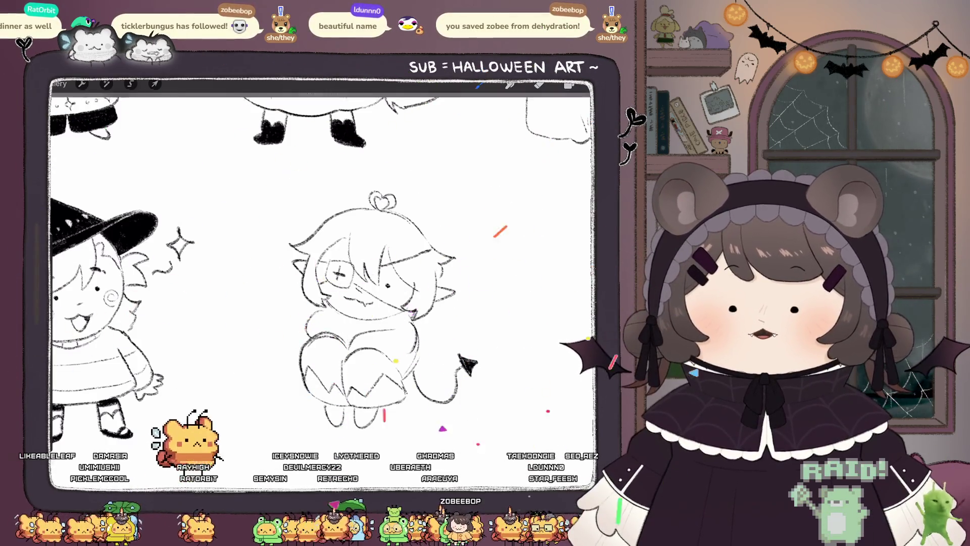
Step: Bring the whole character into view and try a hand beside the face, undoing the strokes
left_click_drag(354, 303, 374, 308)
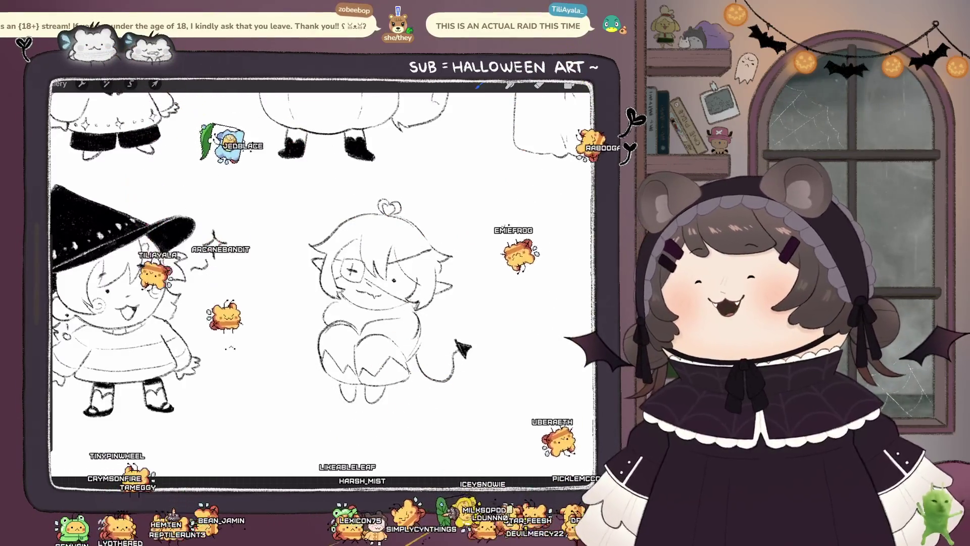
scroll(323, 283, "up", 2)
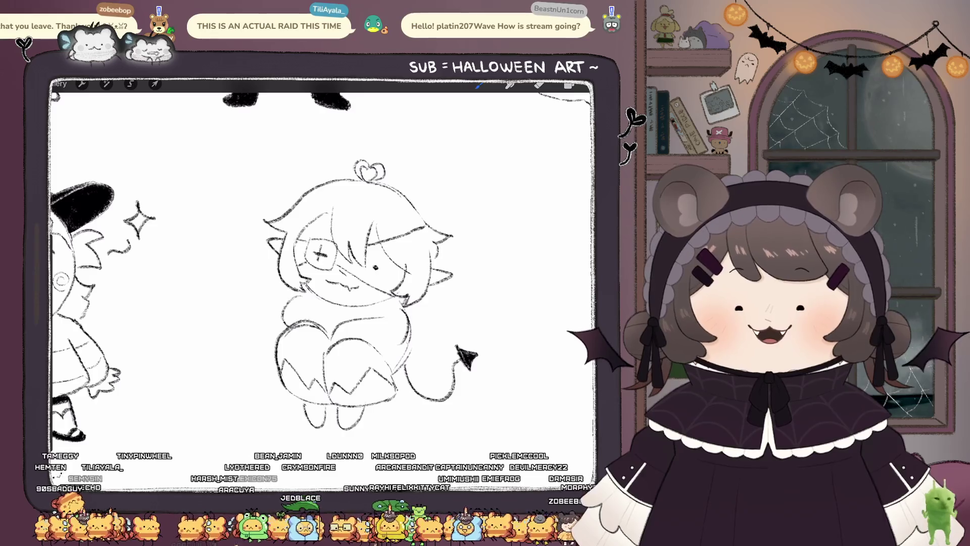
mouse_move(301, 294)
left_mouse_down()
mouse_move(278, 307)
mouse_move(251, 278)
mouse_move(273, 314)
left_mouse_up()
key("ctrl+z")
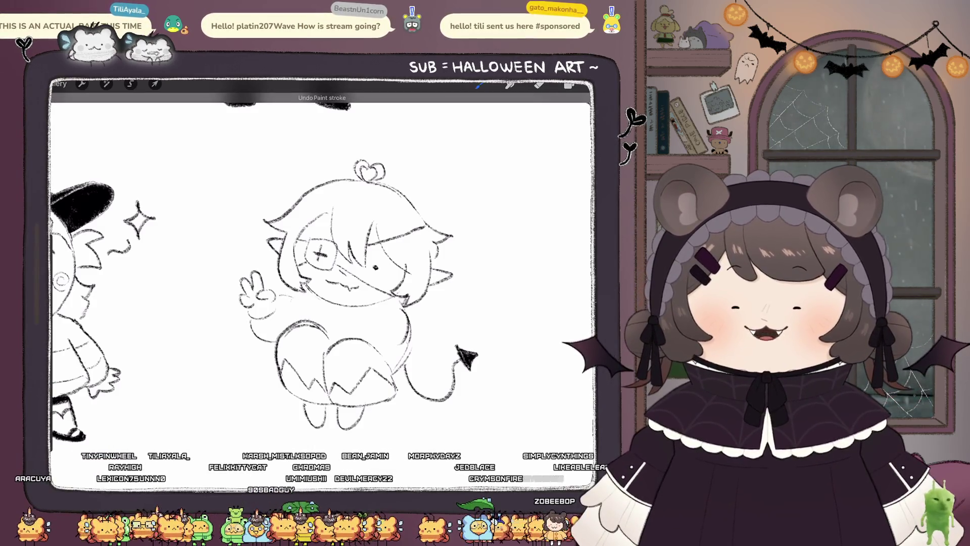
key("ctrl+z")
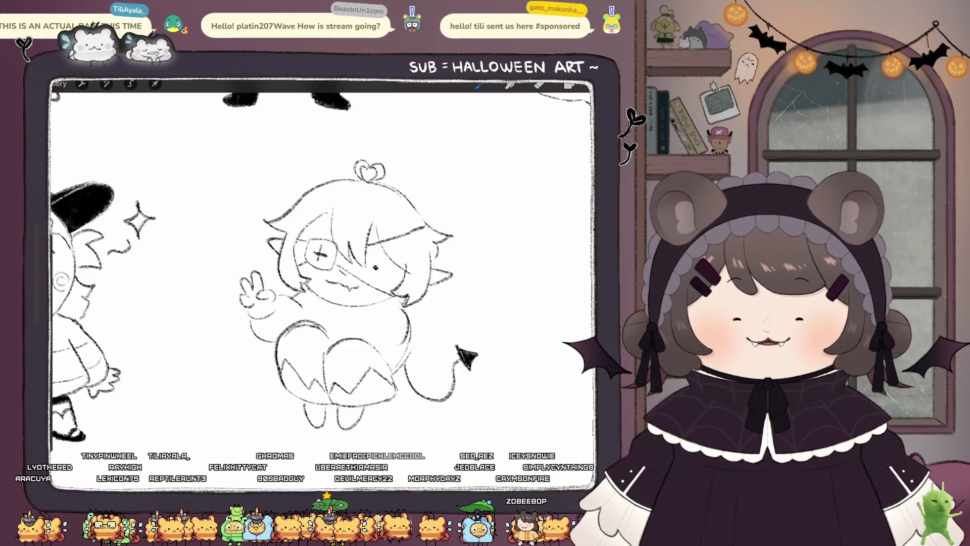
left_click(538, 84)
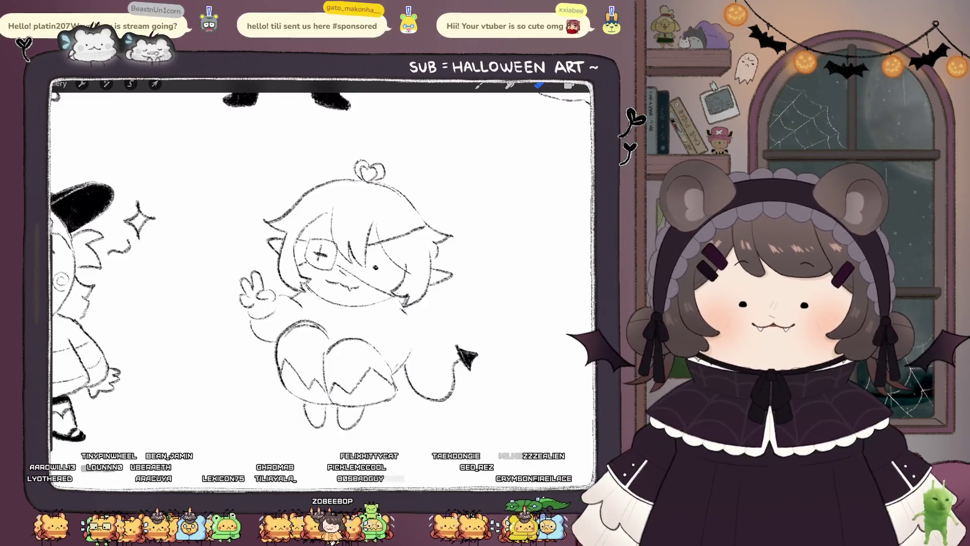
scroll(321, 263, "down", 5)
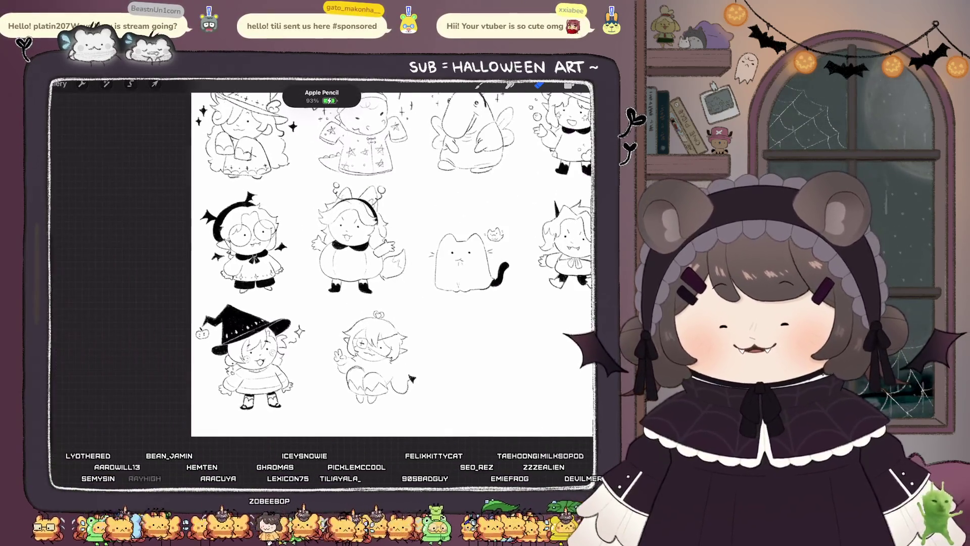
Step: Return to the Gallery and open the Raids bear sheet
scroll(338, 290, "down", 2)
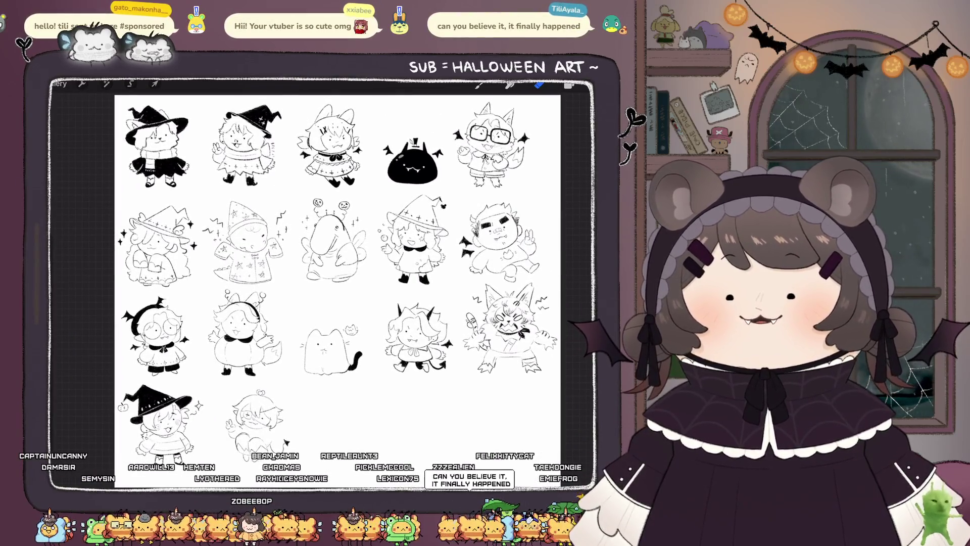
left_click(59, 83)
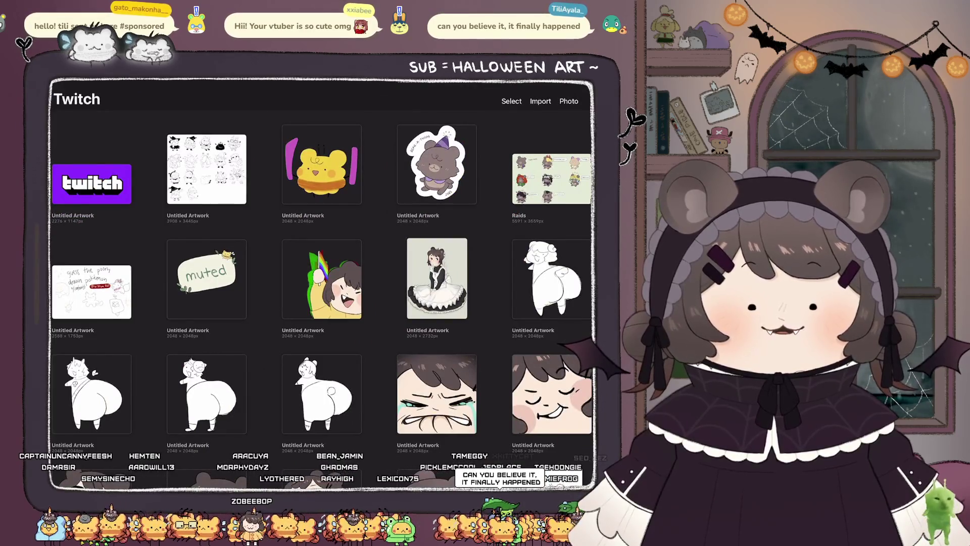
left_click(552, 179)
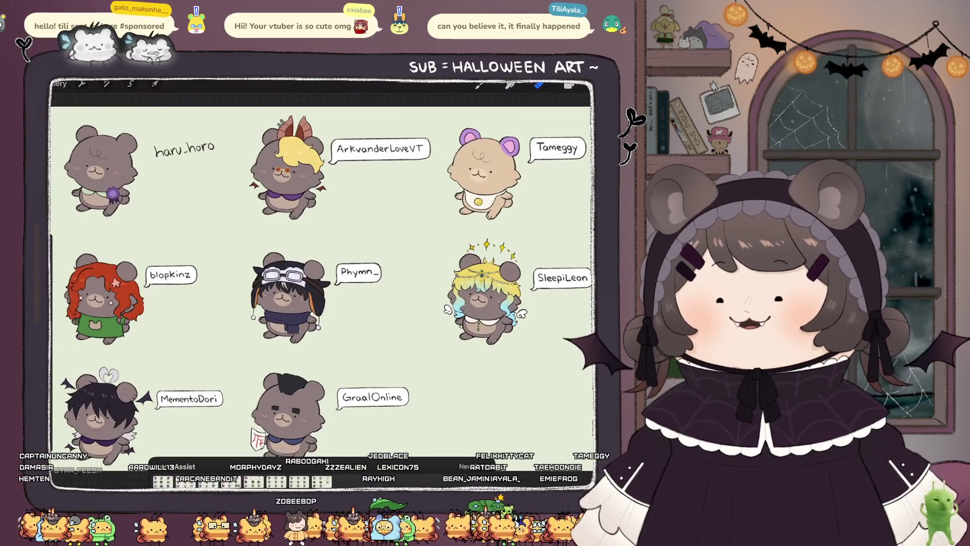
scroll(324, 278, "up", 3)
scroll(323, 227, "up", 2)
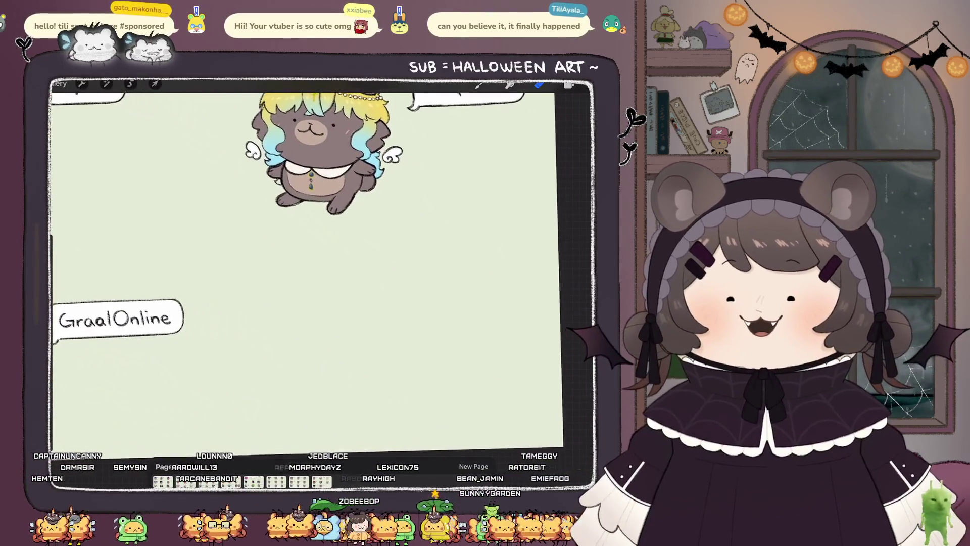
Step: Copy the bottom Inserted Image bear layer and paste it in with Layer 31 selected
left_click(569, 84)
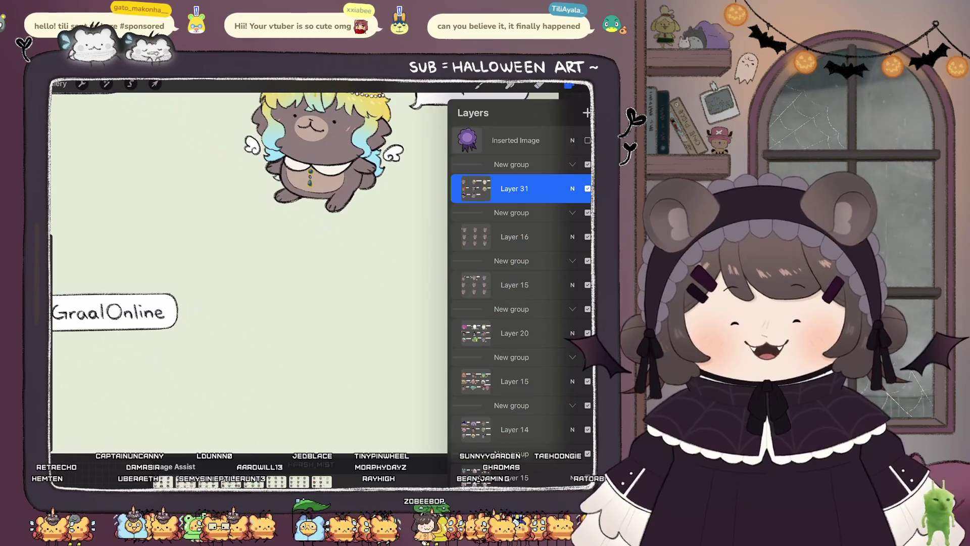
scroll(520, 283, "down", 5)
left_click(521, 460)
left_click(520, 459)
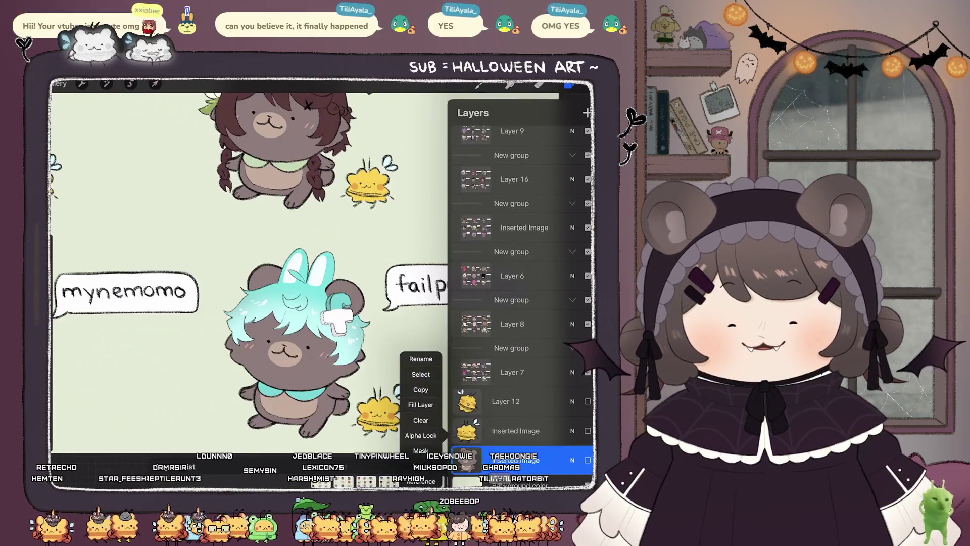
left_click(421, 389)
scroll(520, 283, "up", 10)
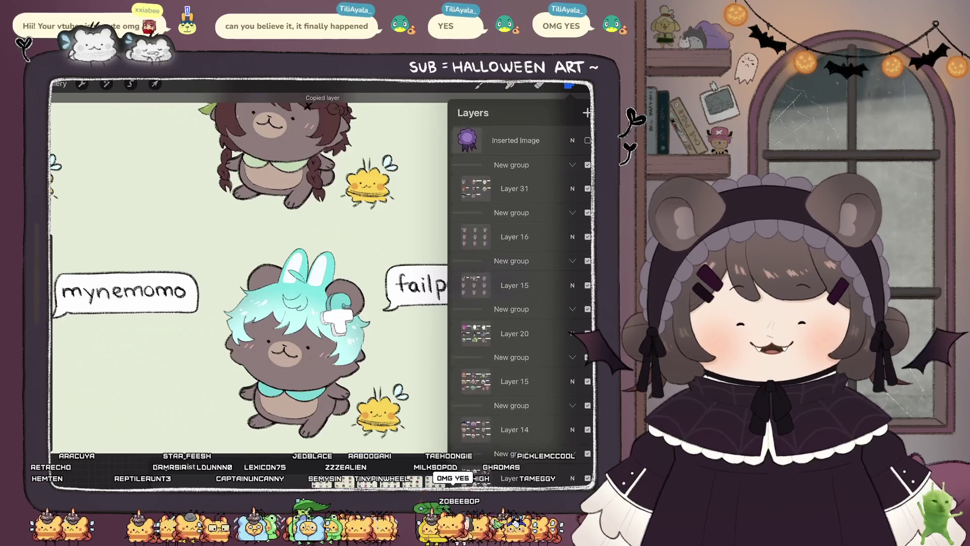
left_click(515, 189)
left_click(82, 84)
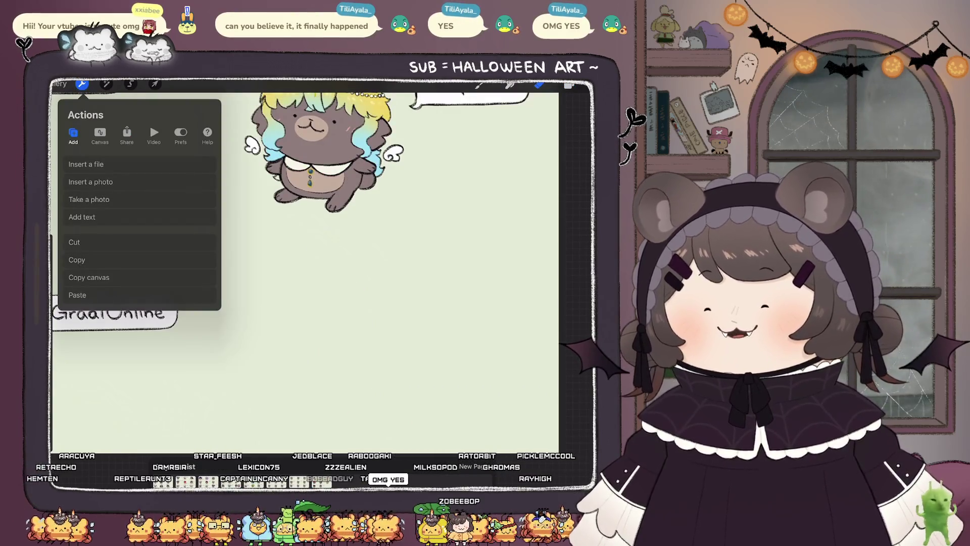
left_click(77, 295)
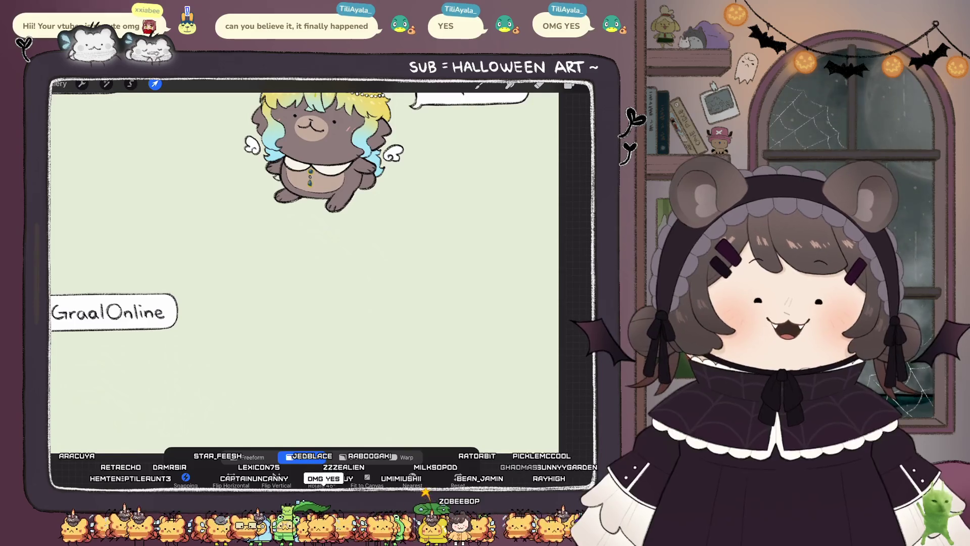
scroll(304, 253, "down", 5)
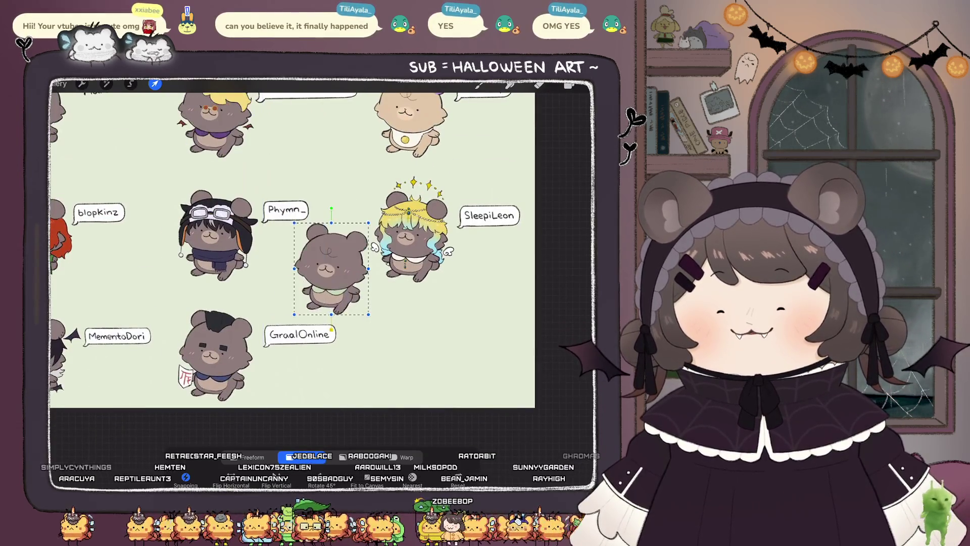
Step: Drag the pasted plain bear into the empty bottom-row slot and finish the transform
scroll(331, 268, "up", 5)
mouse_move(289, 258)
left_mouse_down()
mouse_move(330, 295)
mouse_move(379, 286)
mouse_move(383, 294)
left_mouse_up()
scroll(329, 291, "down", 5)
left_click(570, 85)
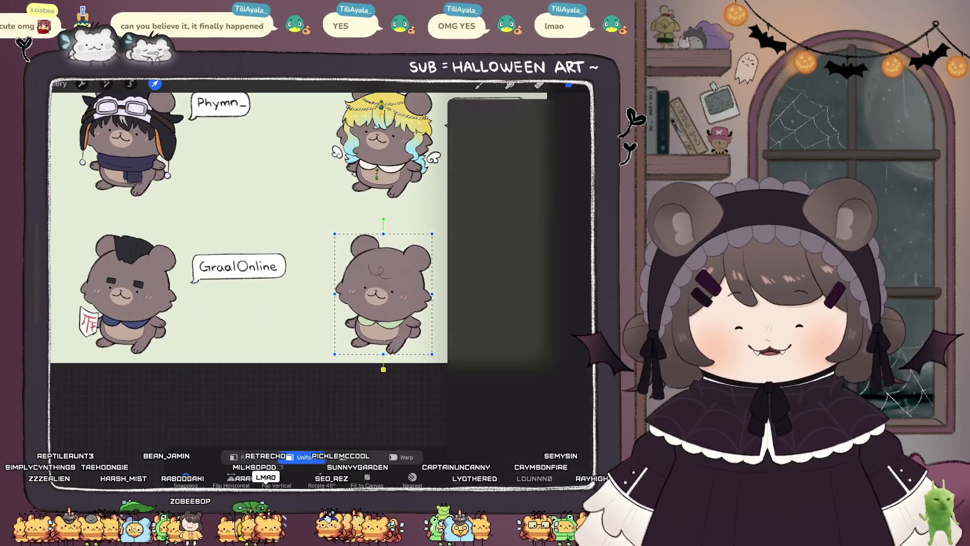
Step: Merge the pasted bear layer down into Layer 31
scroll(298, 293, "up", 5)
scroll(298, 290, "up", 1)
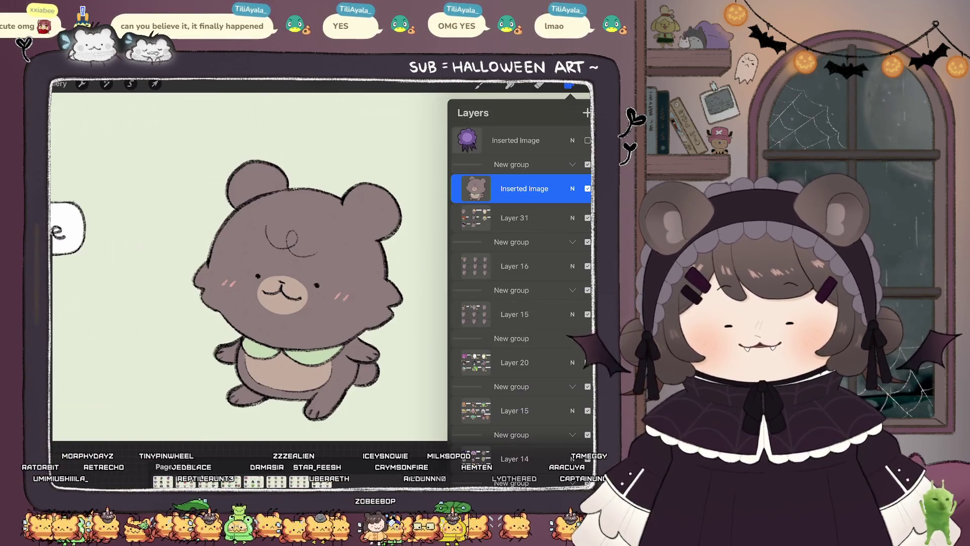
left_click(576, 188)
Step: Zoom in on the new bear and start the username's letter T, undoing false starts
mouse_move(304, 293)
left_mouse_down()
mouse_move(151, 283)
mouse_move(116, 303)
mouse_move(167, 323)
left_mouse_up()
left_click(569, 84)
left_click(569, 84)
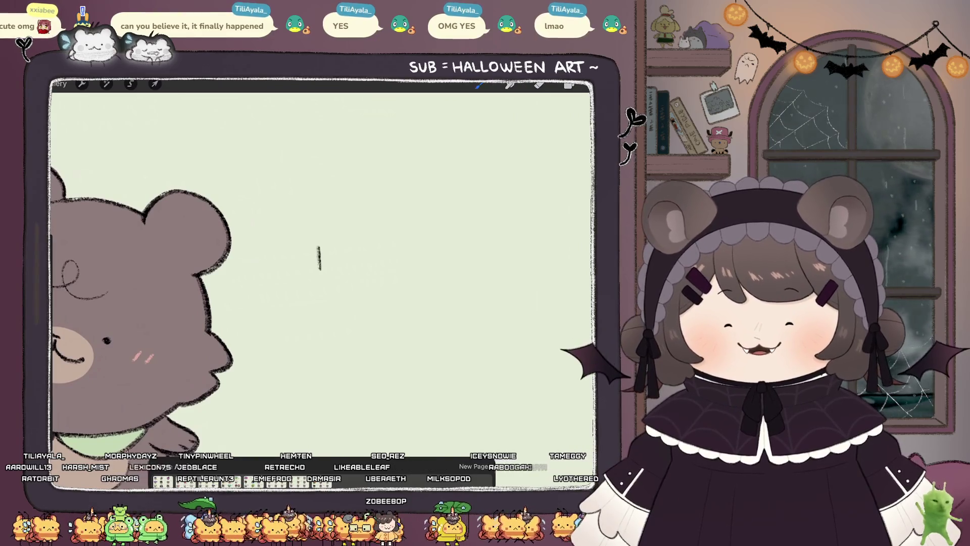
key("ctrl+z")
mouse_move(315, 246)
left_mouse_down()
mouse_move(317, 270)
mouse_move(334, 244)
mouse_move(338, 265)
left_mouse_up()
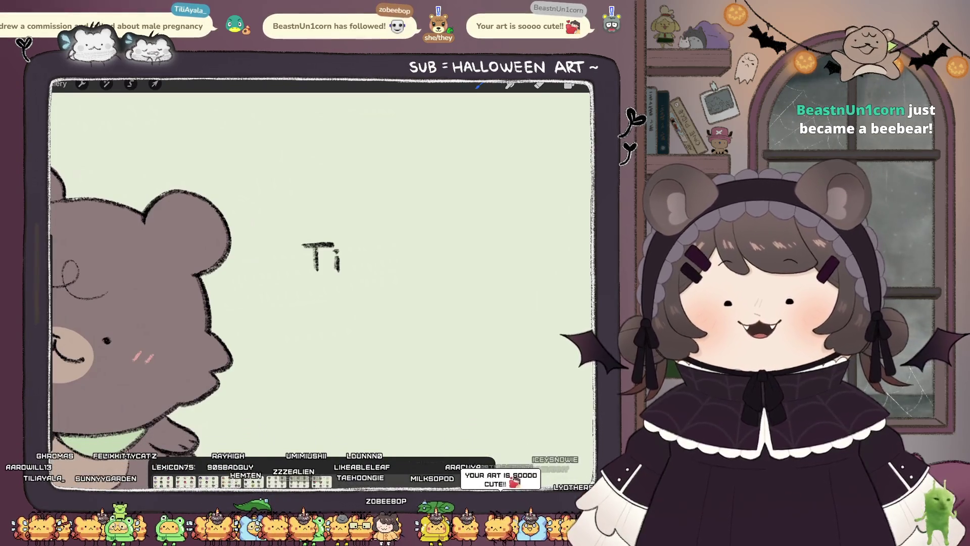
key("ctrl+z")
key("ctrl+z")
key("ctrl+z")
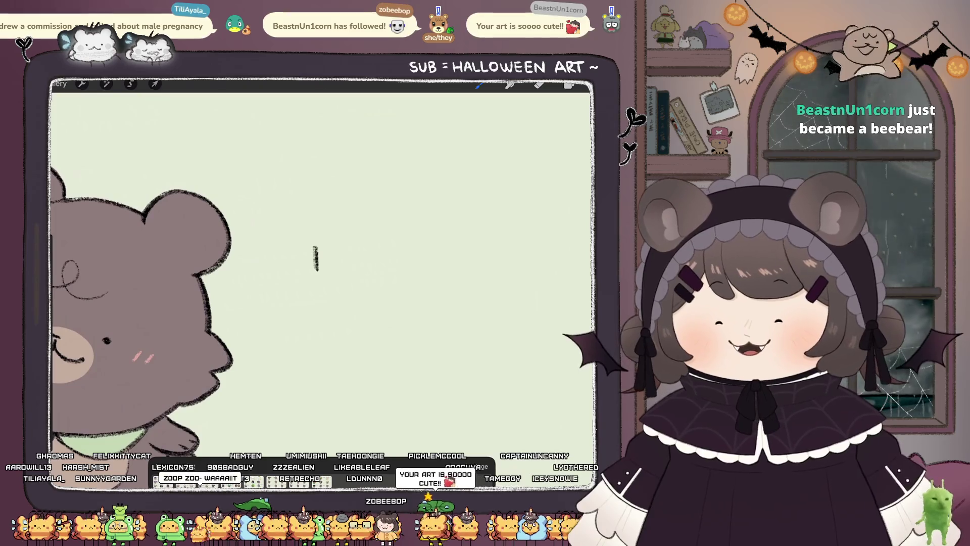
key("ctrl+z")
Step: Redraw the T higher and letter the rest of the username, including its capital A
mouse_move(315, 242)
left_mouse_down()
mouse_move(317, 267)
mouse_move(334, 239)
left_mouse_up()
key("ctrl+z")
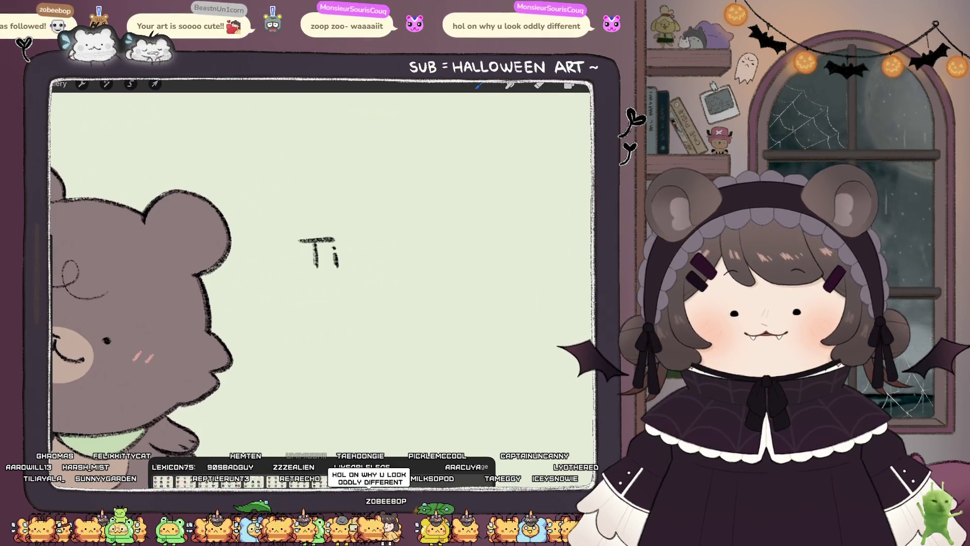
mouse_move(346, 238)
left_mouse_down()
mouse_move(358, 266)
mouse_move(374, 254)
mouse_move(369, 269)
mouse_move(392, 268)
left_mouse_up()
mouse_move(373, 256)
left_mouse_down()
mouse_move(401, 267)
mouse_move(400, 283)
mouse_move(249, 282)
left_mouse_up()
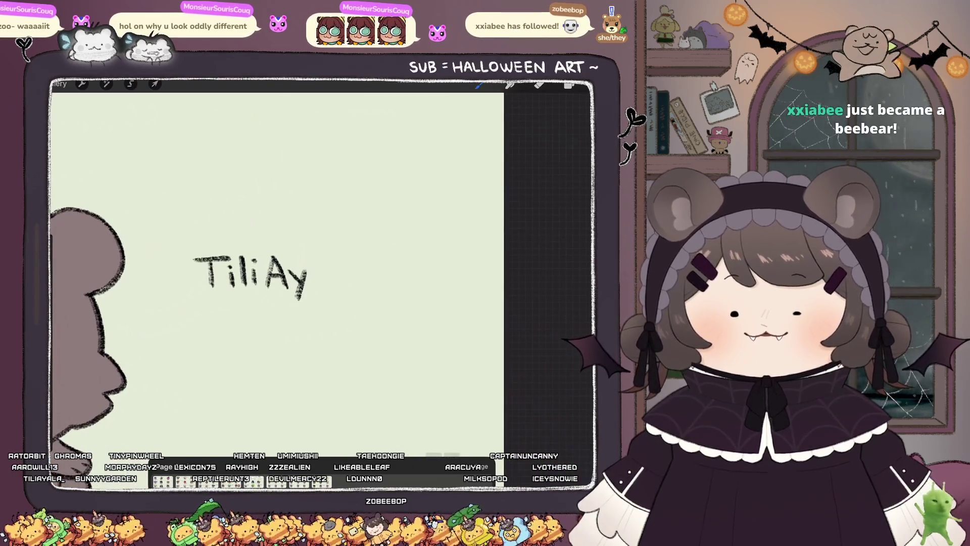
mouse_move(326, 273)
left_mouse_down()
mouse_move(314, 284)
mouse_move(368, 286)
left_mouse_up()
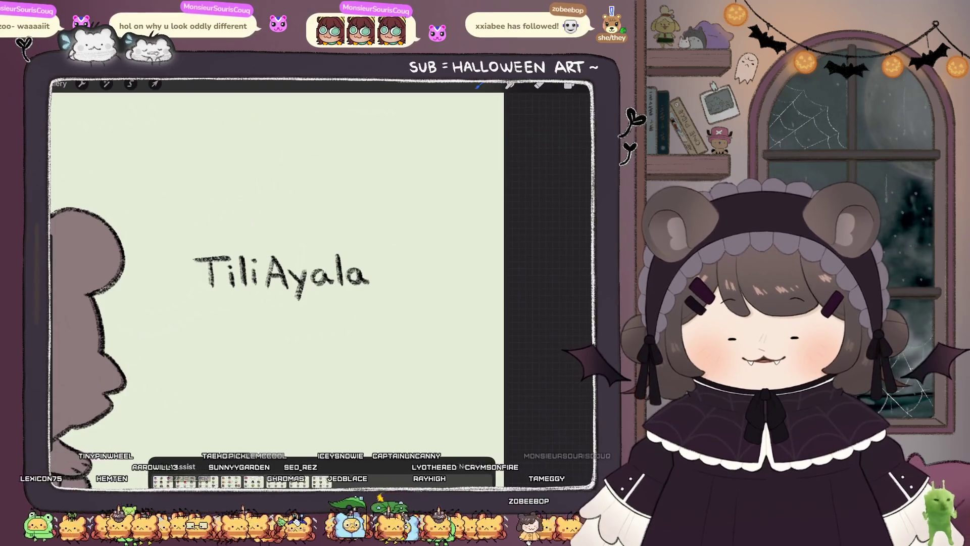
Step: Add an underscore after the name, then draw the bubble's left side and rounded top corner, erasing stray bits
left_click_drag(376, 284, 399, 285)
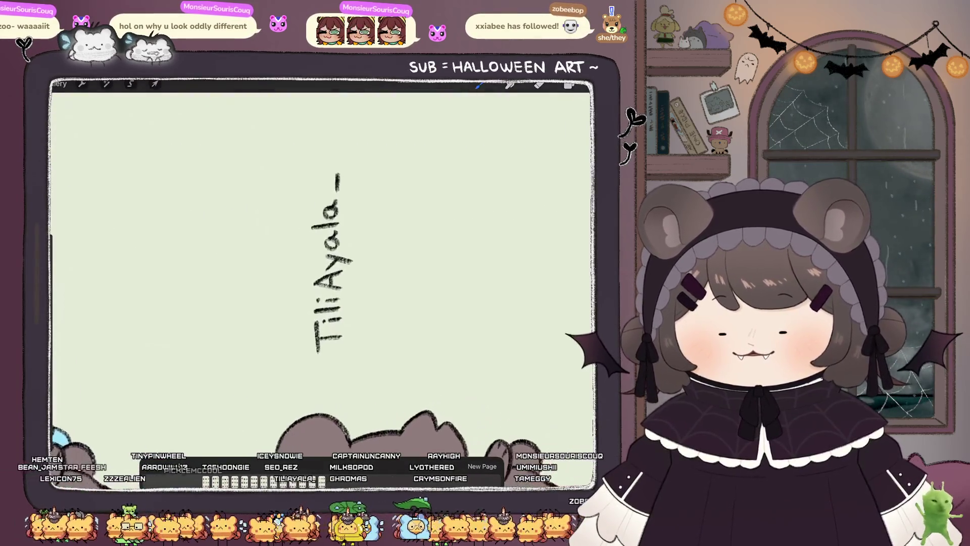
left_click_drag(297, 359, 296, 156)
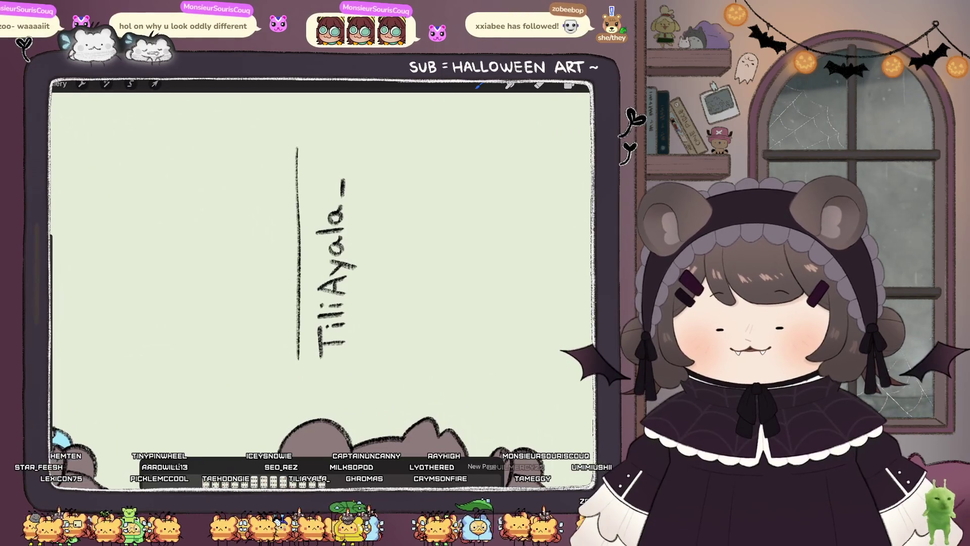
key("ctrl+z")
mouse_move(297, 360)
left_mouse_down()
mouse_move(294, 160)
mouse_move(332, 137)
left_mouse_up()
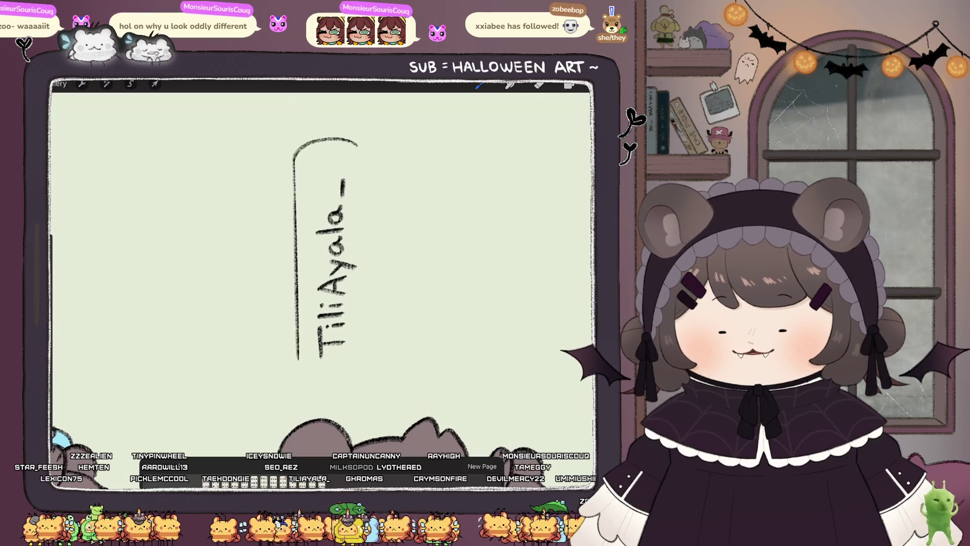
key("ctrl+z")
key("e")
left_click_drag(294, 174, 348, 159)
key("ctrl+z")
mouse_move(295, 177)
left_mouse_down()
mouse_move(350, 158)
mouse_move(365, 188)
left_mouse_up()
Step: Draw and straighten the bubble's other side, then round off its end toward the bear
left_click_drag(369, 265, 373, 360)
left_click_drag(323, 252, 394, 293)
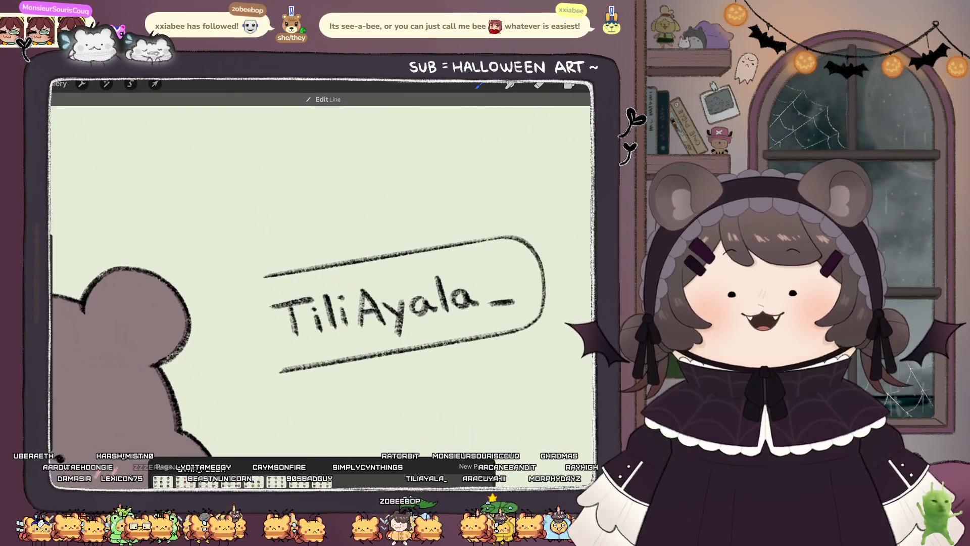
mouse_move(384, 303)
left_mouse_down()
mouse_move(384, 293)
mouse_move(445, 253)
left_mouse_up()
mouse_move(302, 186)
left_mouse_down()
mouse_move(287, 188)
mouse_move(274, 262)
left_mouse_up()
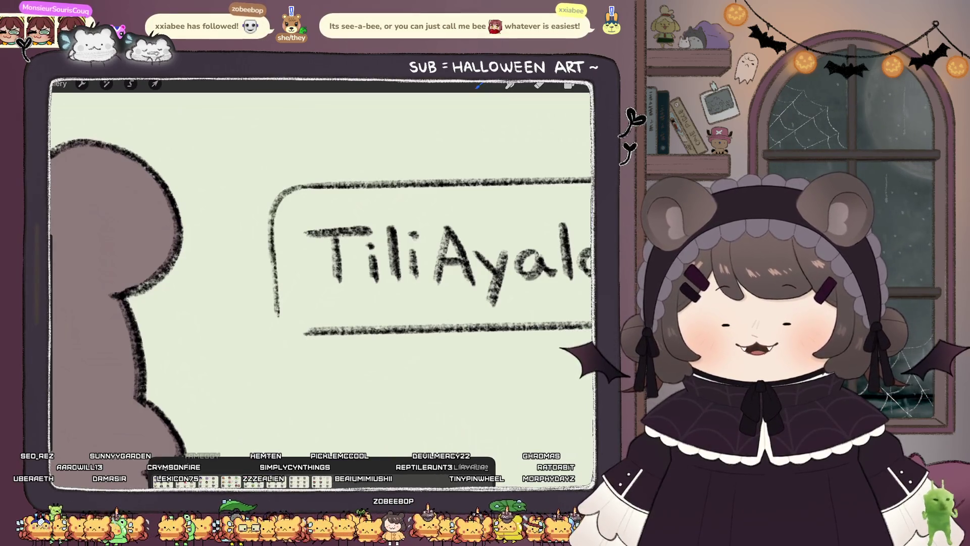
scroll(323, 283, "down", 5)
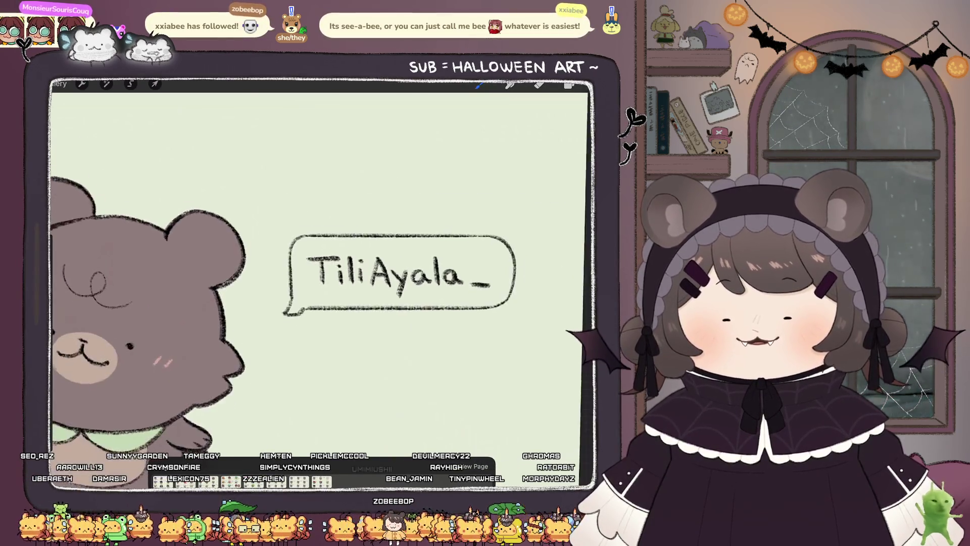
scroll(283, 272, "up", 2)
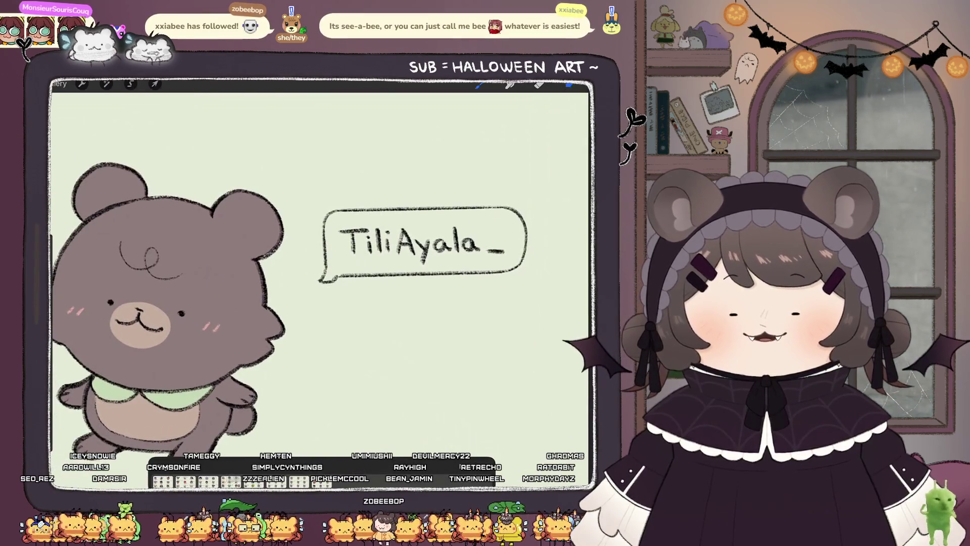
Step: Select the second Layer 31 and switch to white with the Monoline brush
left_click(568, 85)
left_click(520, 218)
left_click(585, 84)
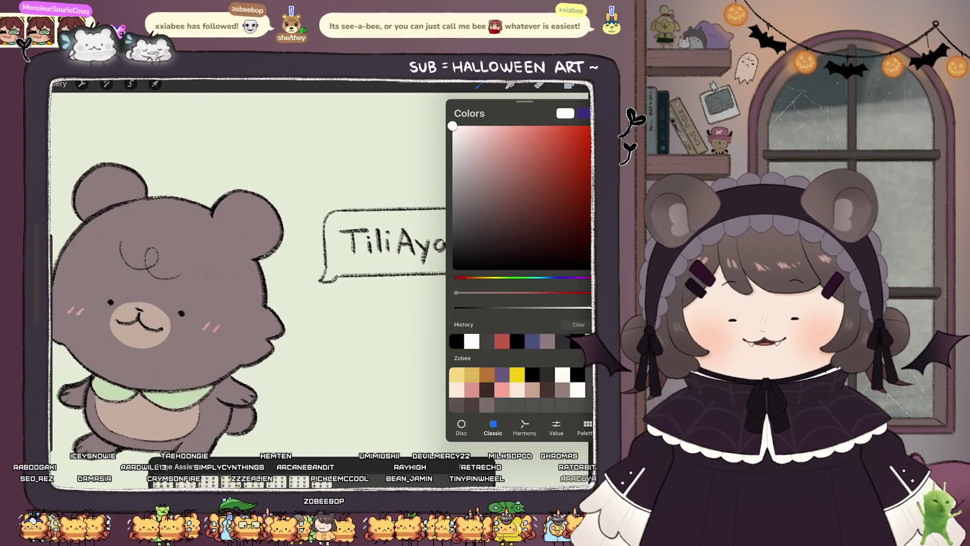
left_click(479, 84)
left_click(515, 253)
scroll(429, 252, "up", 3)
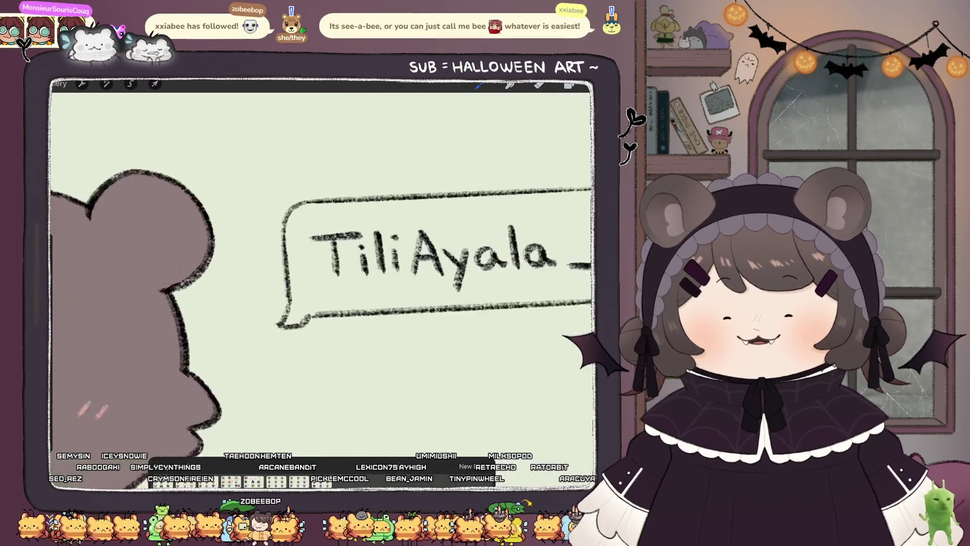
Step: Paint white highlights along the bubble's left edge, corner, top and right inner edges
left_click_drag(289, 223, 287, 303)
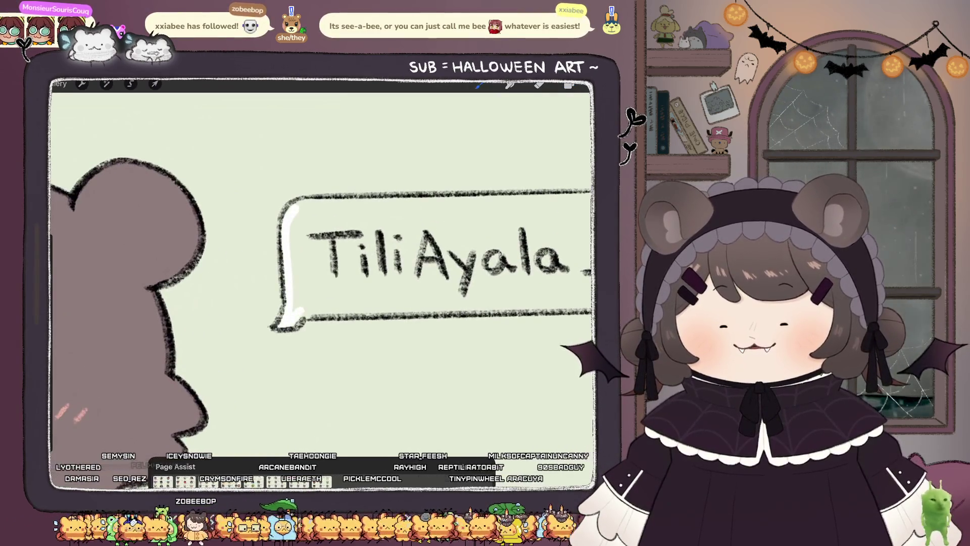
scroll(324, 283, "down", 3)
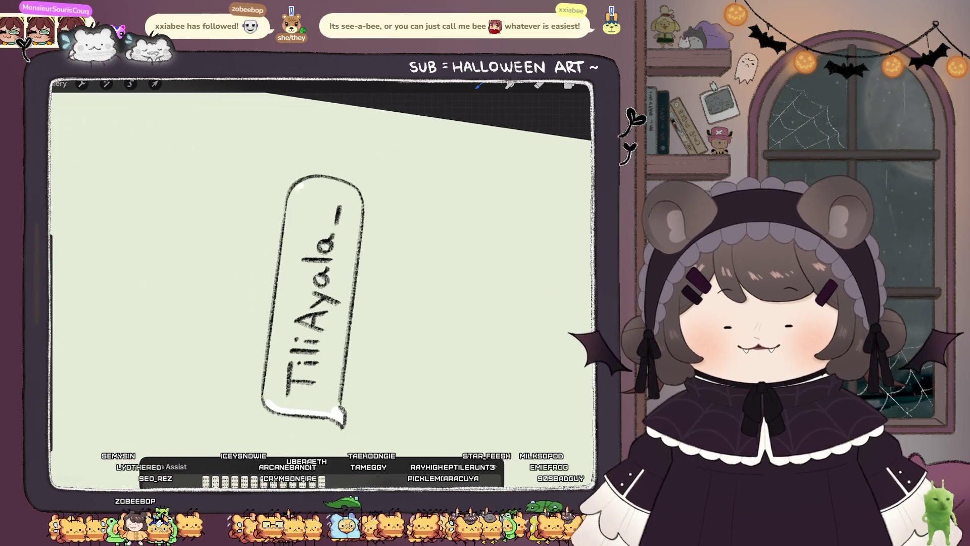
left_click_drag(297, 188, 287, 212)
left_click_drag(277, 325, 268, 361)
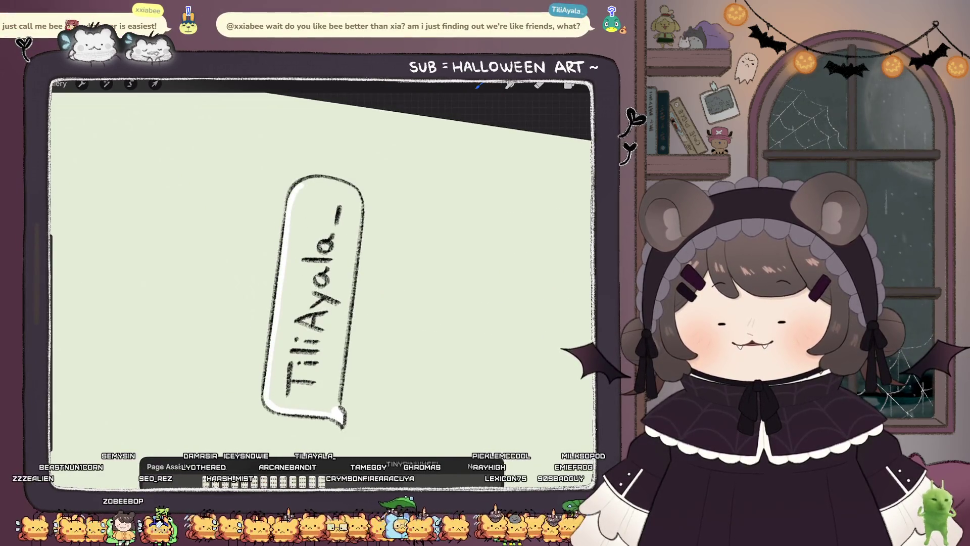
left_click_drag(336, 183, 349, 192)
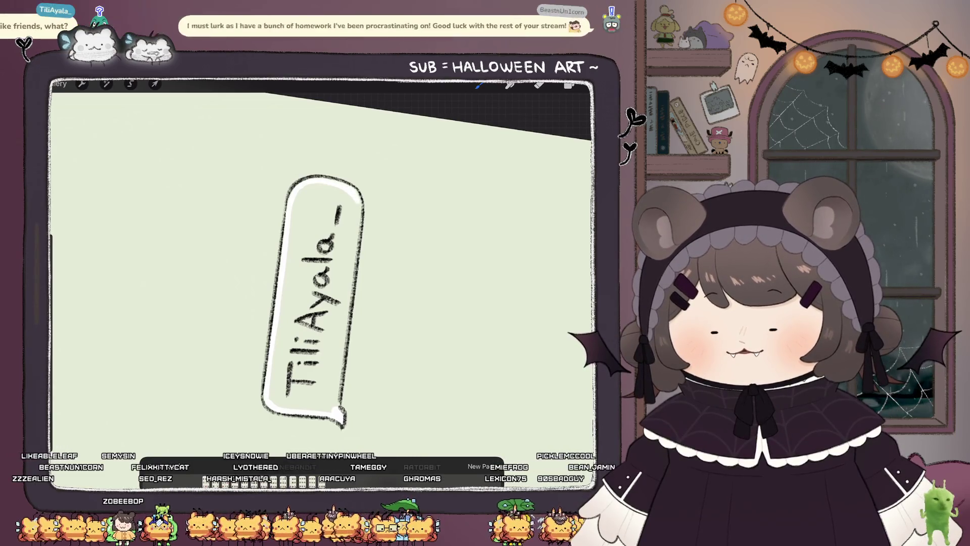
left_click_drag(348, 288, 344, 319)
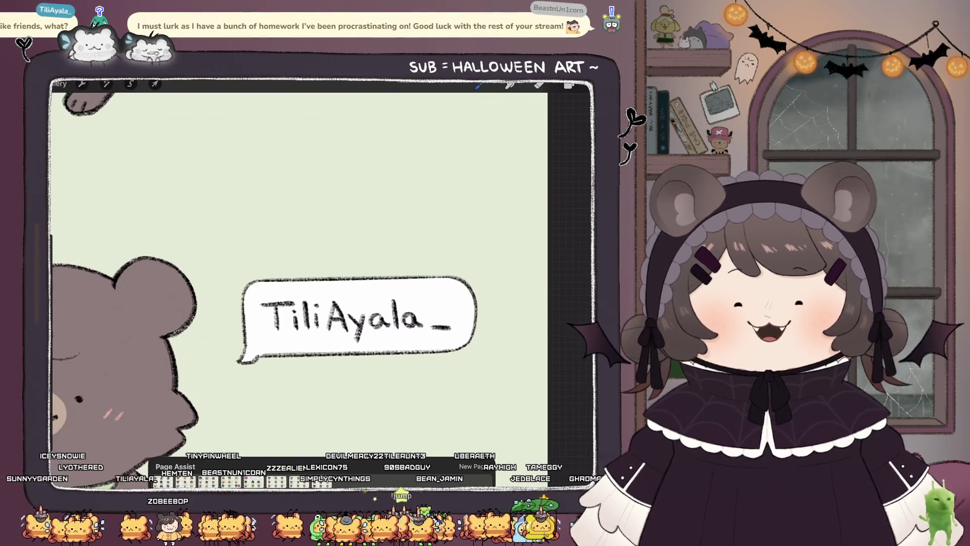
scroll(324, 283, "left", 5)
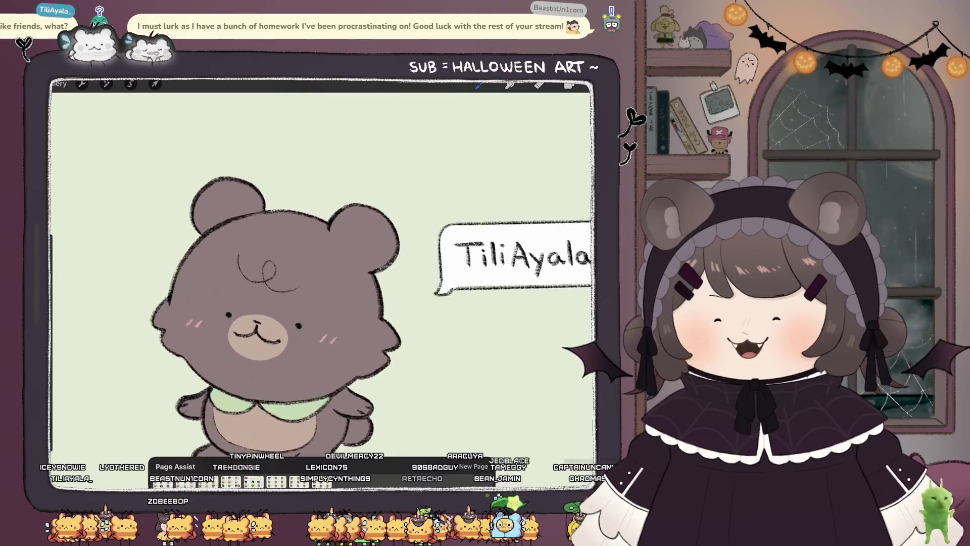
Step: Pick a sketching colour and a different sketch brush from the Brush Library
scroll(324, 283, "down", 3)
left_click(569, 84)
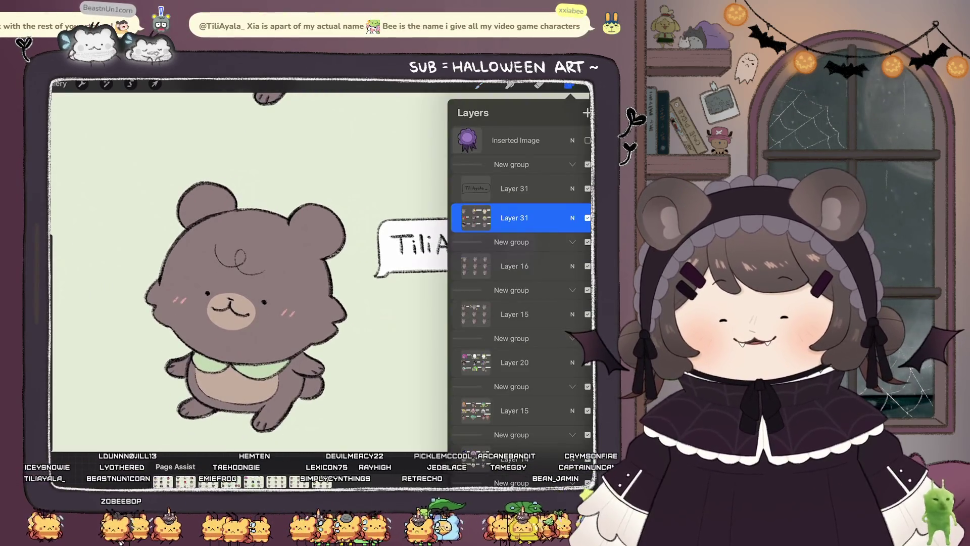
left_click(582, 85)
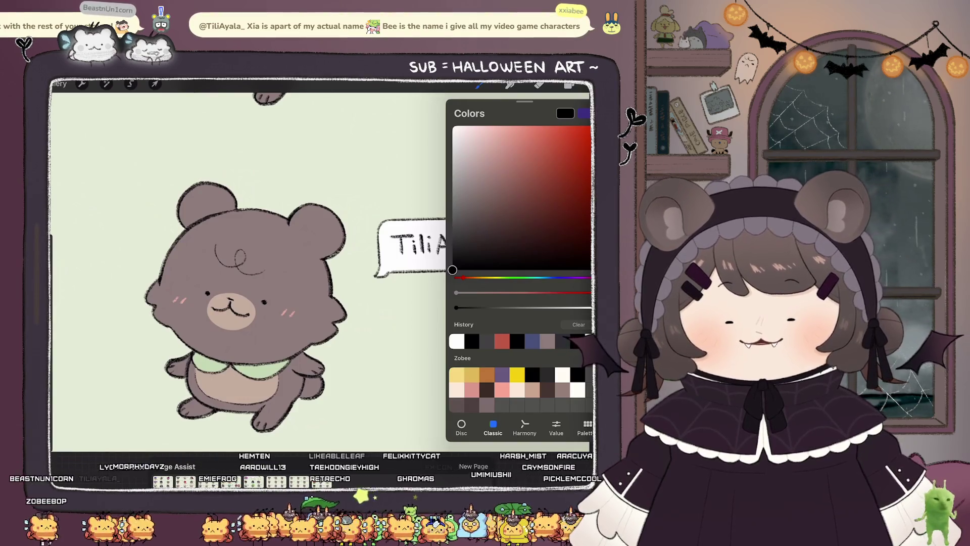
left_click(480, 85)
left_click(504, 284)
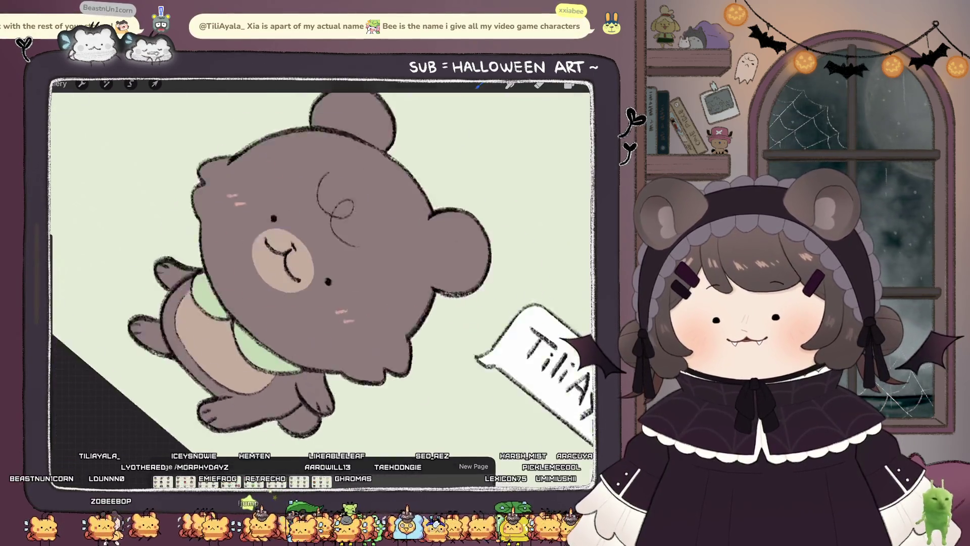
scroll(323, 268, "up", 3)
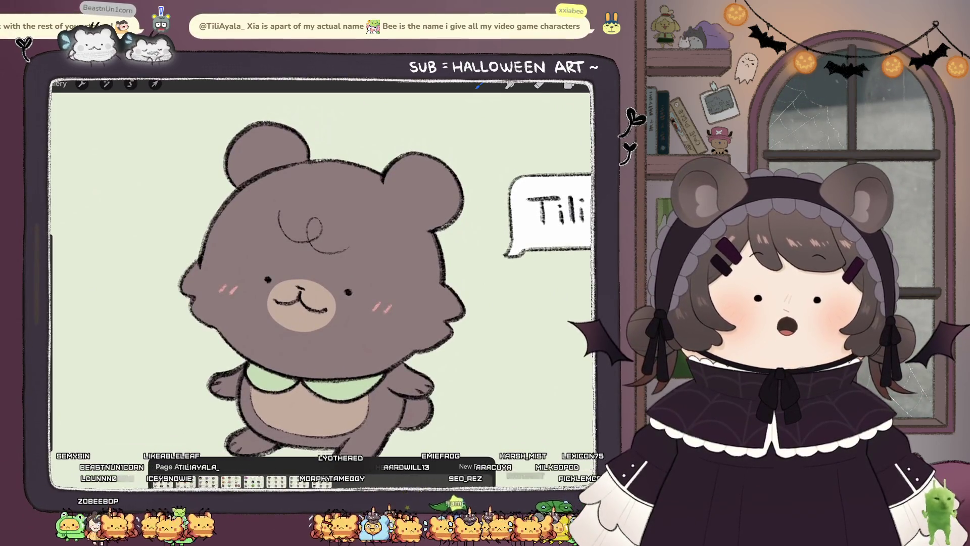
scroll(313, 272, "up", 2)
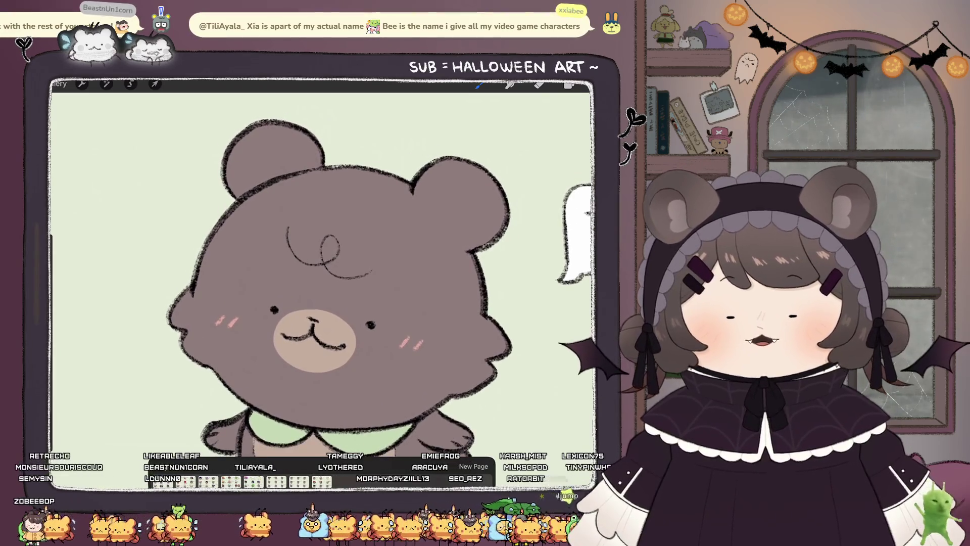
left_click(569, 84)
left_click(569, 85)
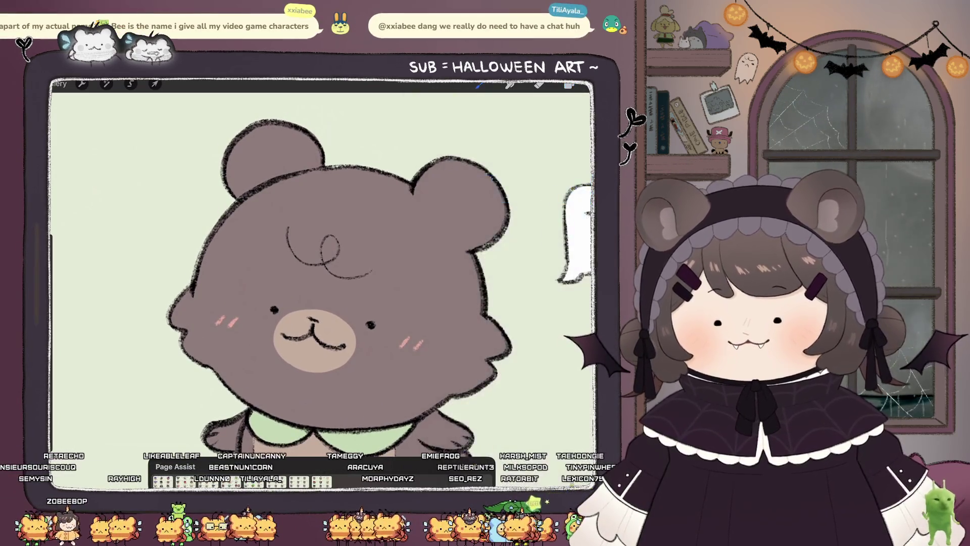
scroll(323, 283, "down", 2)
Step: Sketch hair strands down the bear's forehead and short strokes near its right cheek and ear
left_click_drag(298, 236, 291, 263)
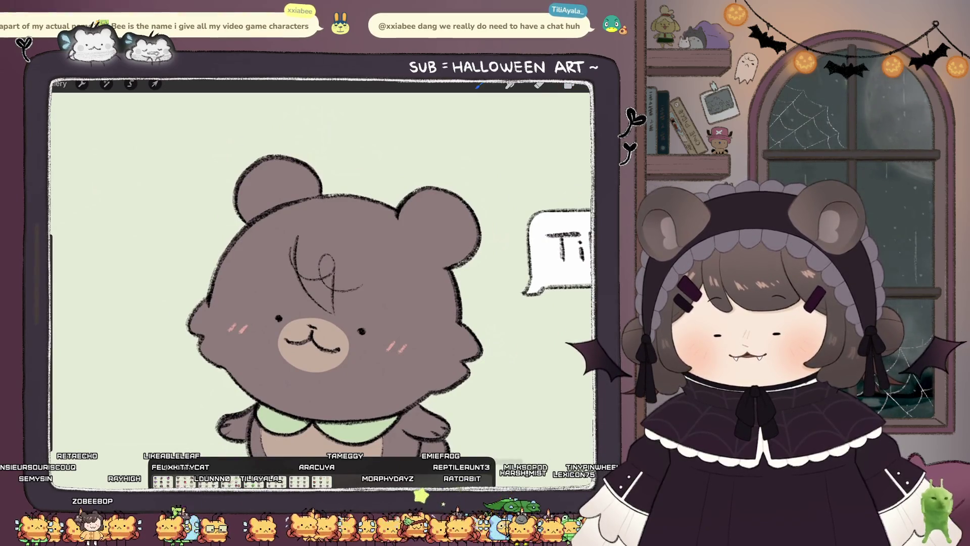
left_click_drag(346, 243, 332, 287)
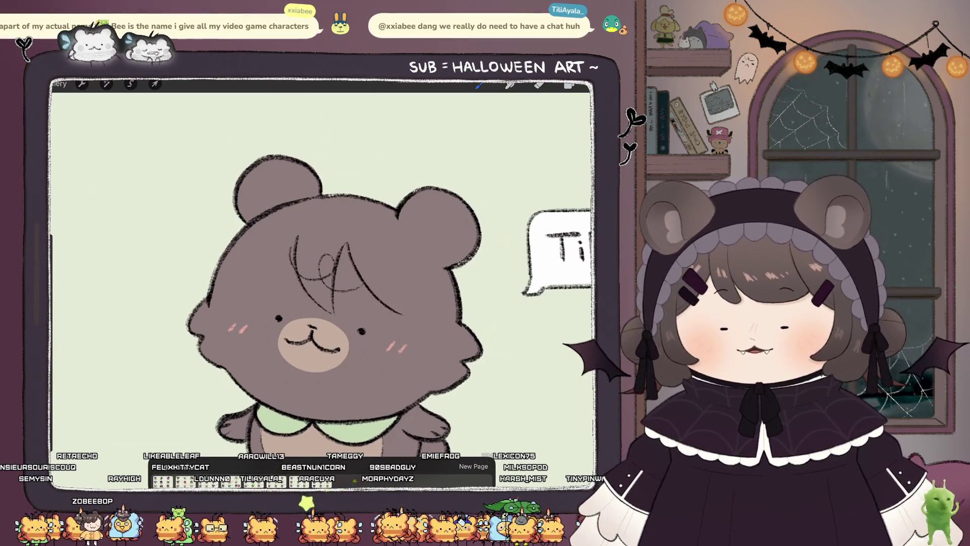
left_click_drag(389, 306, 408, 316)
left_click_drag(387, 354, 403, 372)
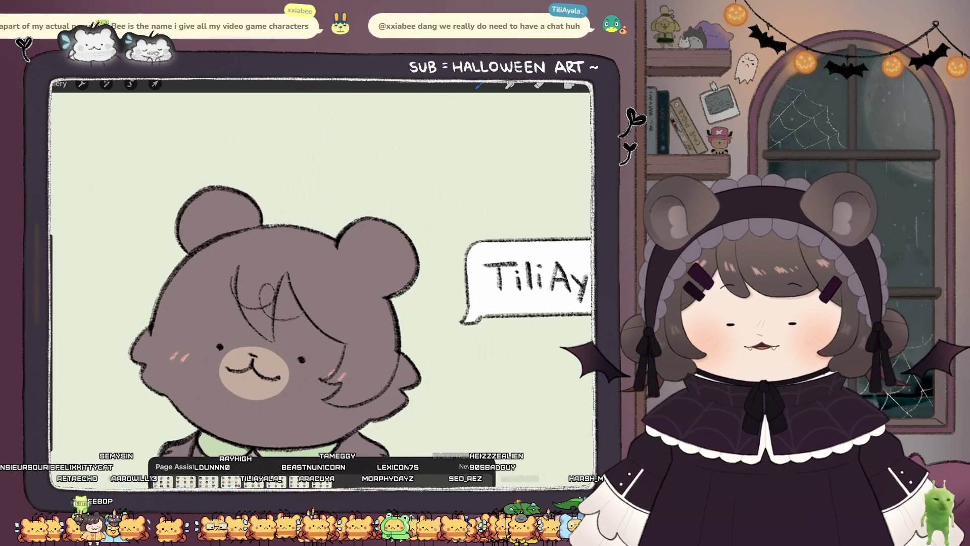
left_click_drag(400, 299, 425, 318)
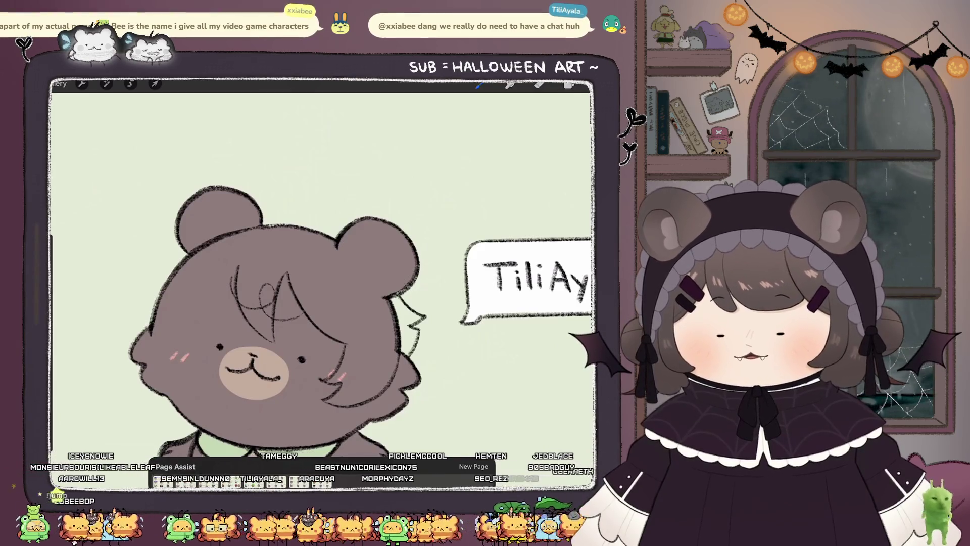
scroll(286, 329, "up", 1)
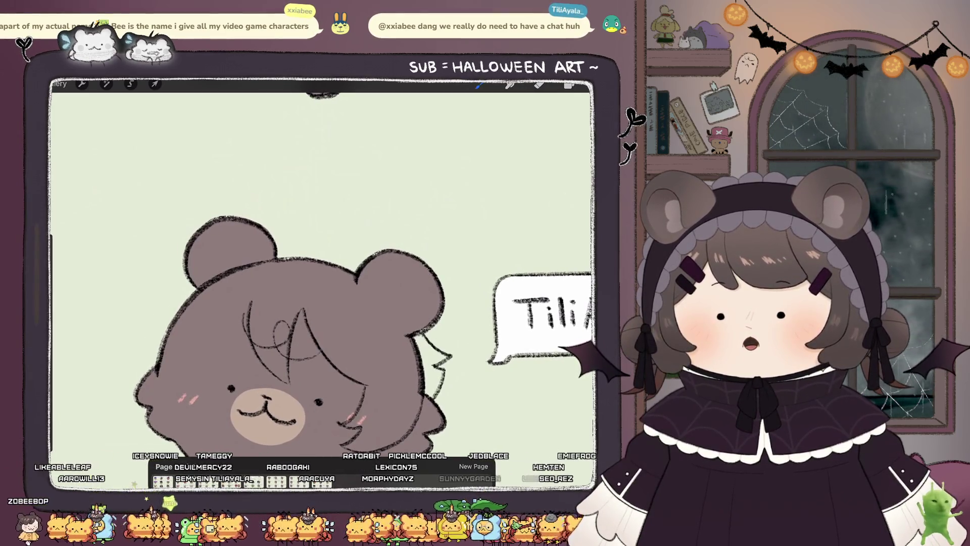
Step: Draw the hairline across the top of the head plus more forehead and left strands, then add a new layer
mouse_move(348, 265)
left_mouse_down()
mouse_move(273, 255)
mouse_move(166, 273)
mouse_move(182, 287)
mouse_move(125, 338)
left_mouse_up()
mouse_move(267, 414)
left_mouse_down()
mouse_move(277, 358)
mouse_move(364, 379)
left_mouse_up()
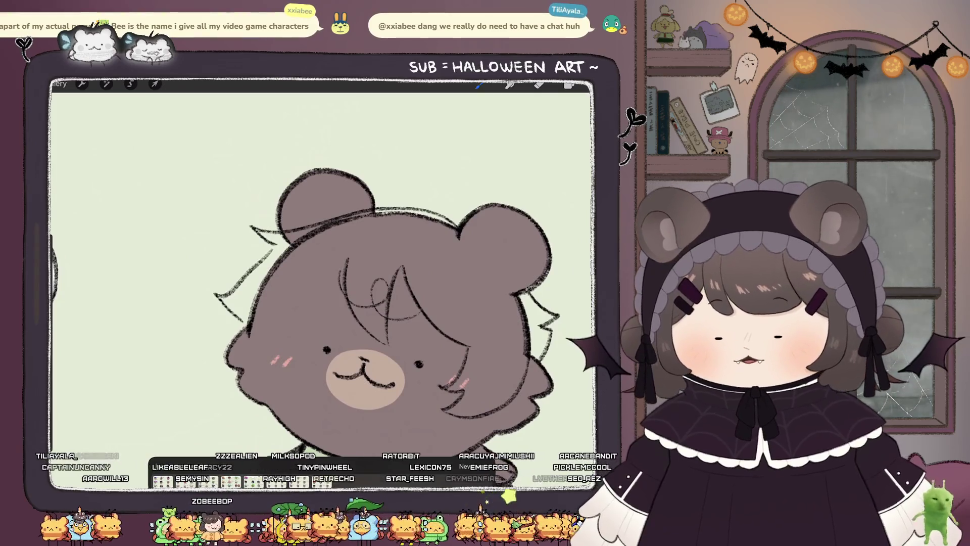
left_click_drag(348, 260, 302, 326)
left_click_drag(279, 291, 264, 332)
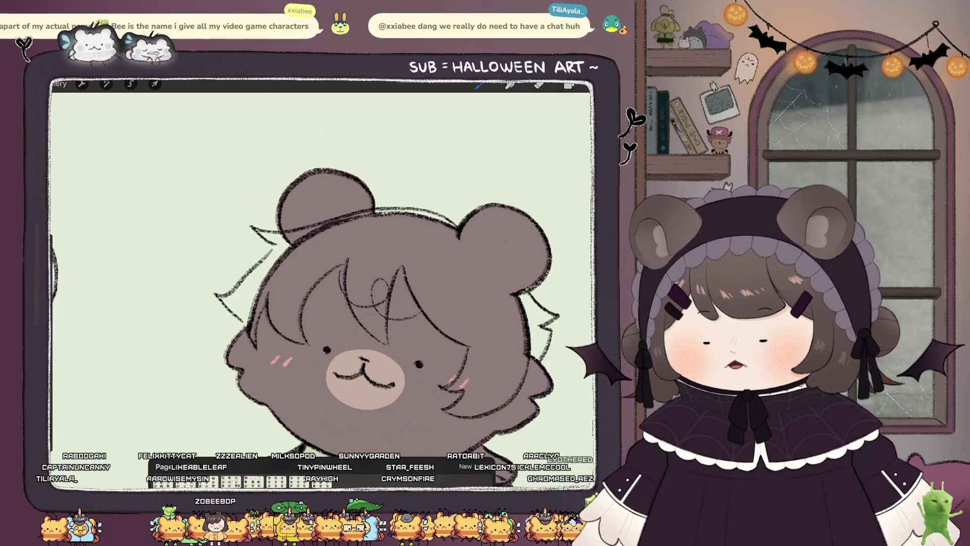
scroll(323, 283, "down", 5)
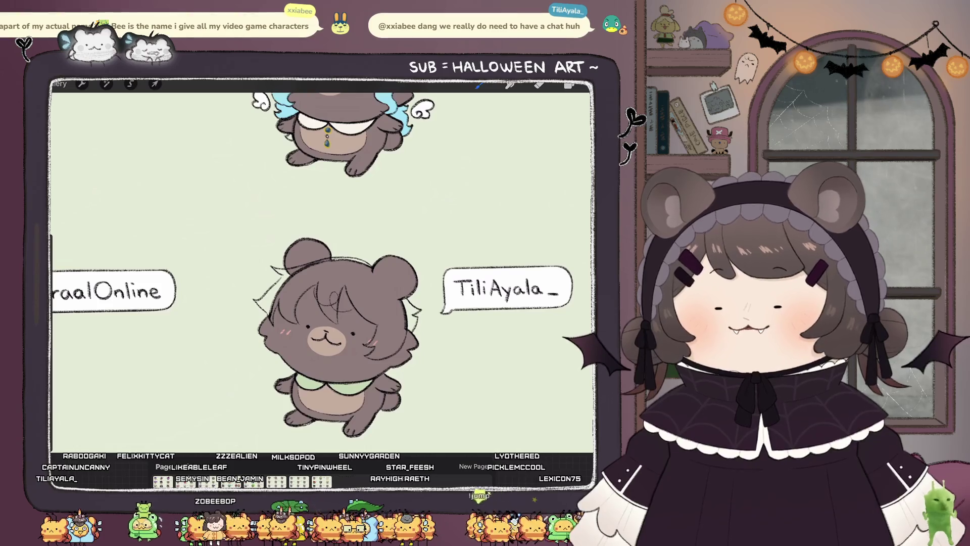
scroll(303, 329, "up", 5)
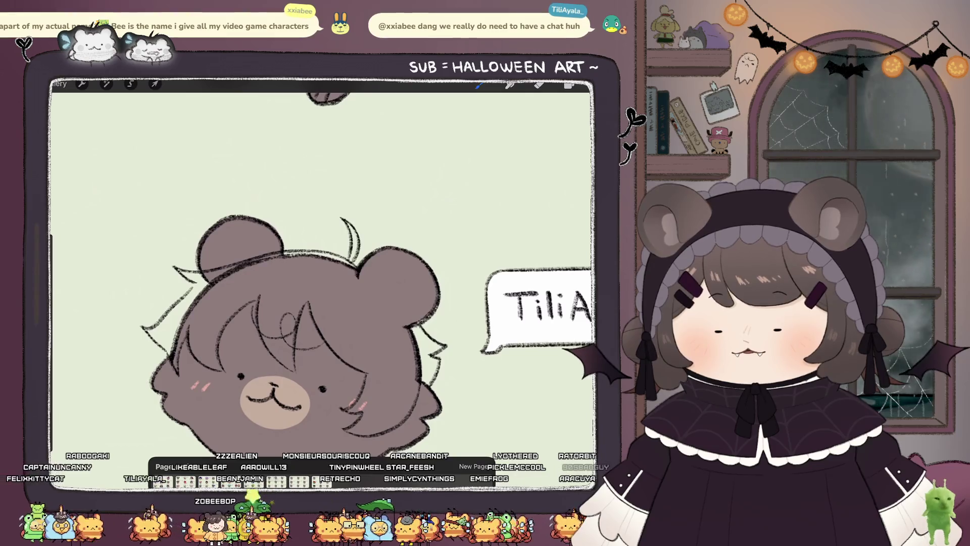
scroll(303, 278, "down", 5)
scroll(283, 283, "up", 5)
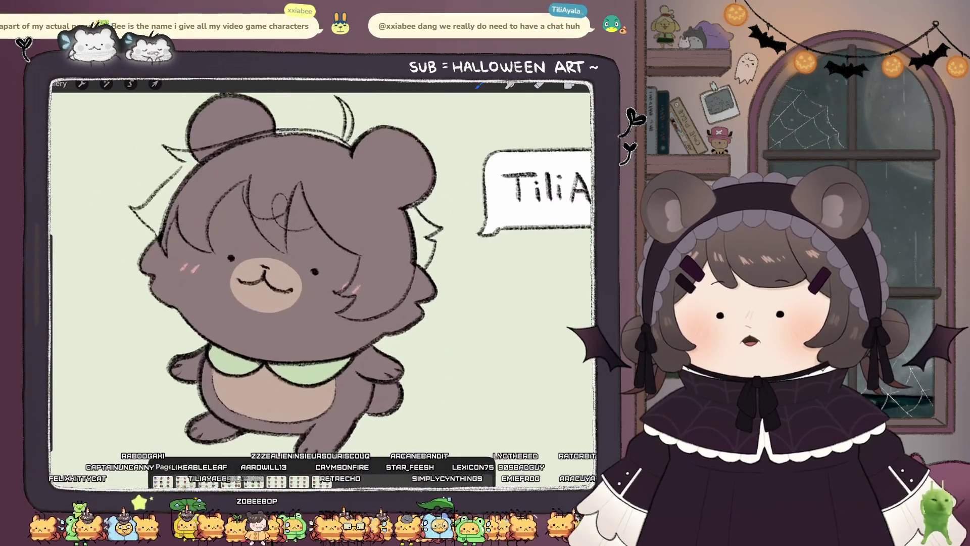
scroll(323, 273, "up", 1)
scroll(324, 273, "down", 3)
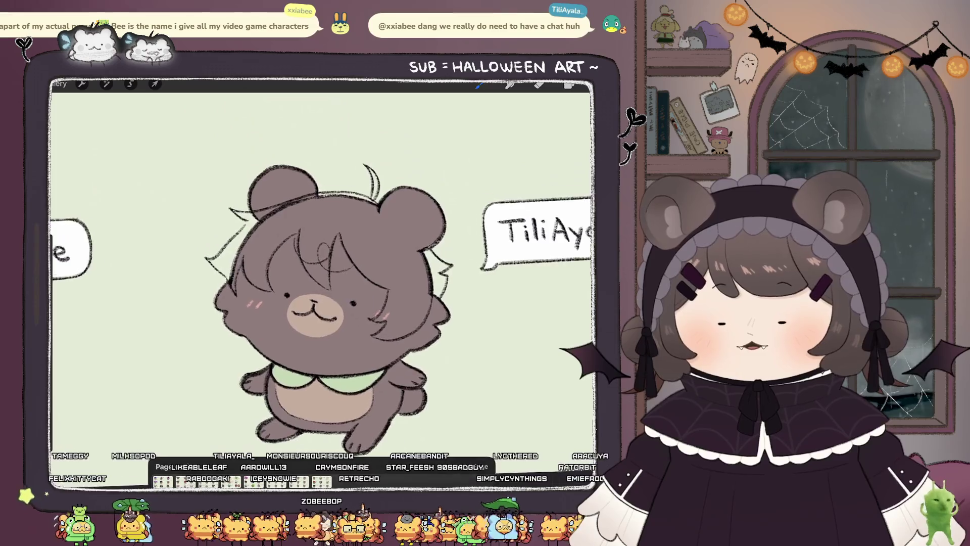
scroll(323, 273, "up", 2)
left_click(569, 84)
left_click(520, 217)
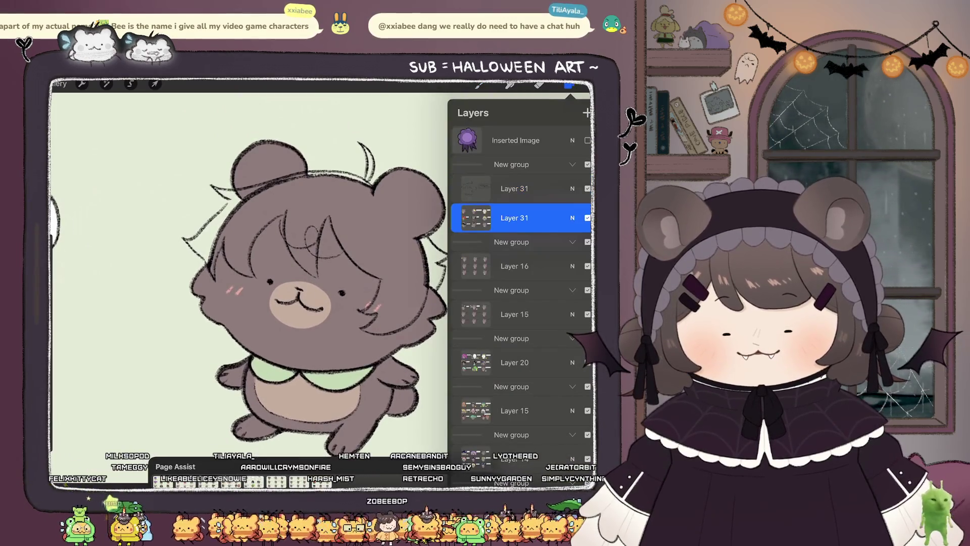
Step: Undo, then redo, the ear outline stroke on the new layer
left_click(585, 85)
left_click(569, 85)
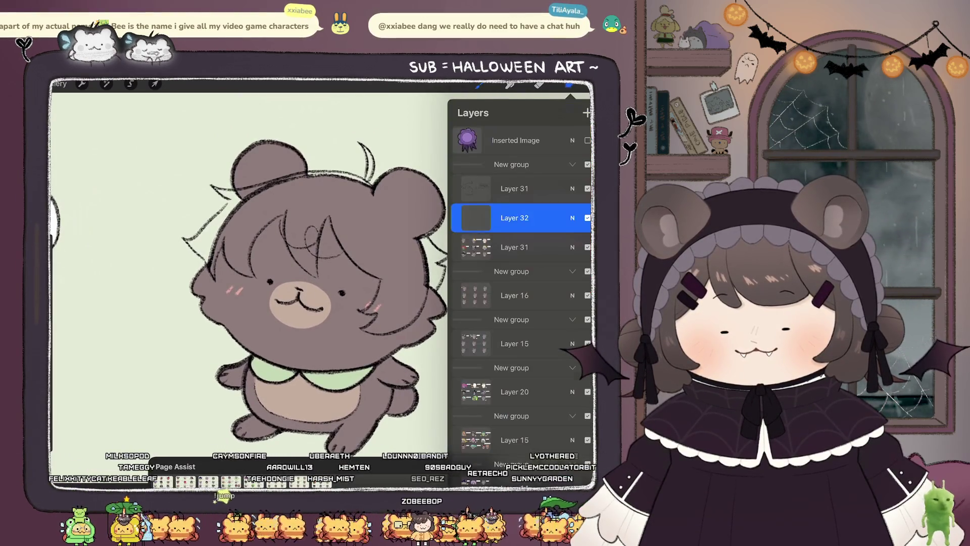
left_click(569, 84)
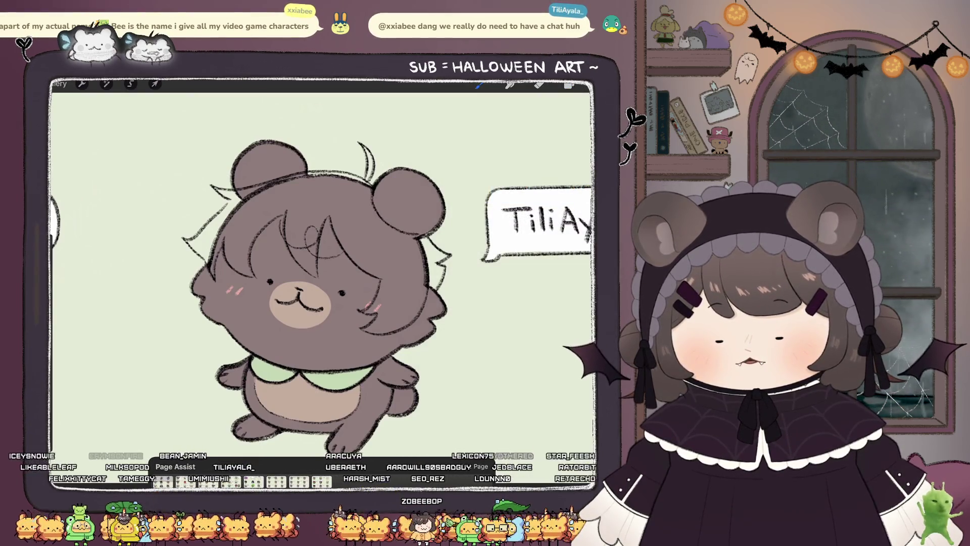
key("ctrl+z")
scroll(202, 303, "up", 3)
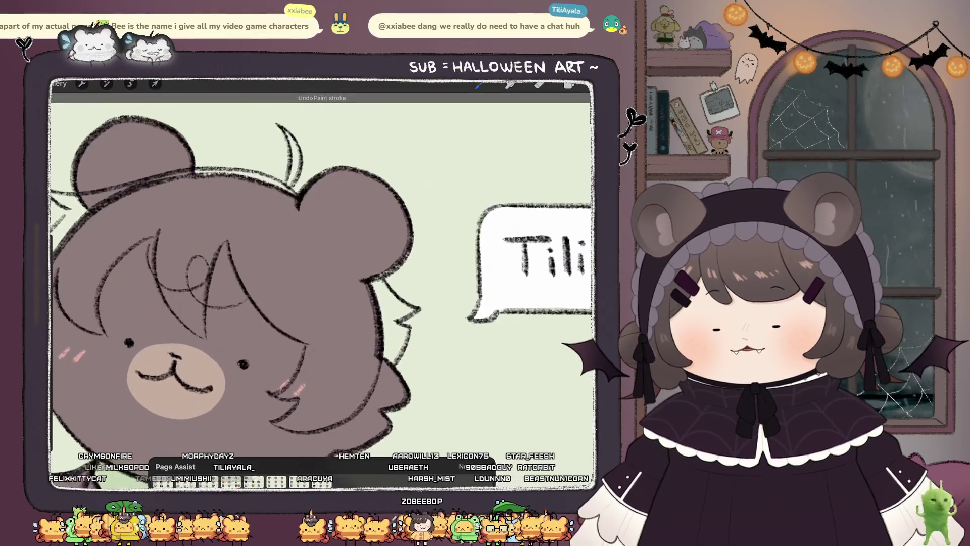
key("ctrl+shift+z")
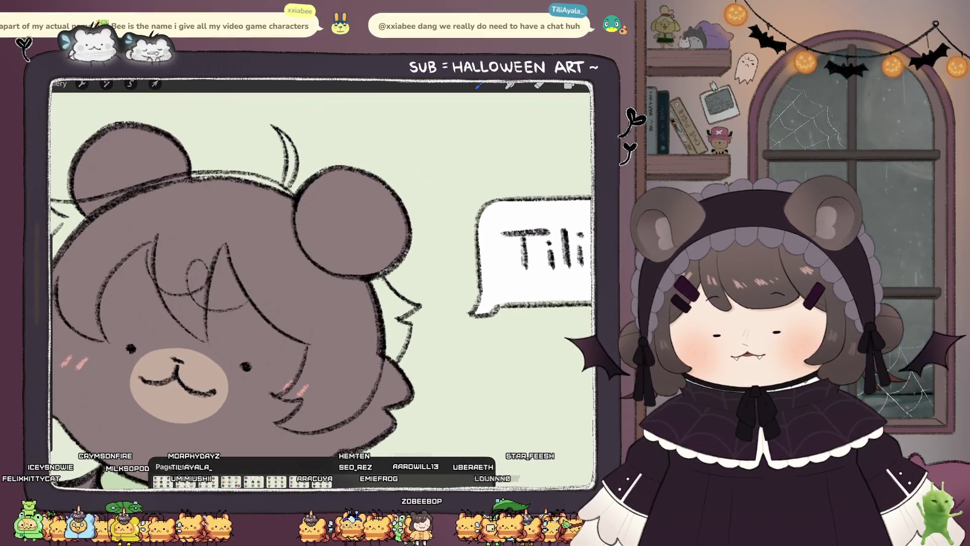
scroll(303, 283, "down", 3)
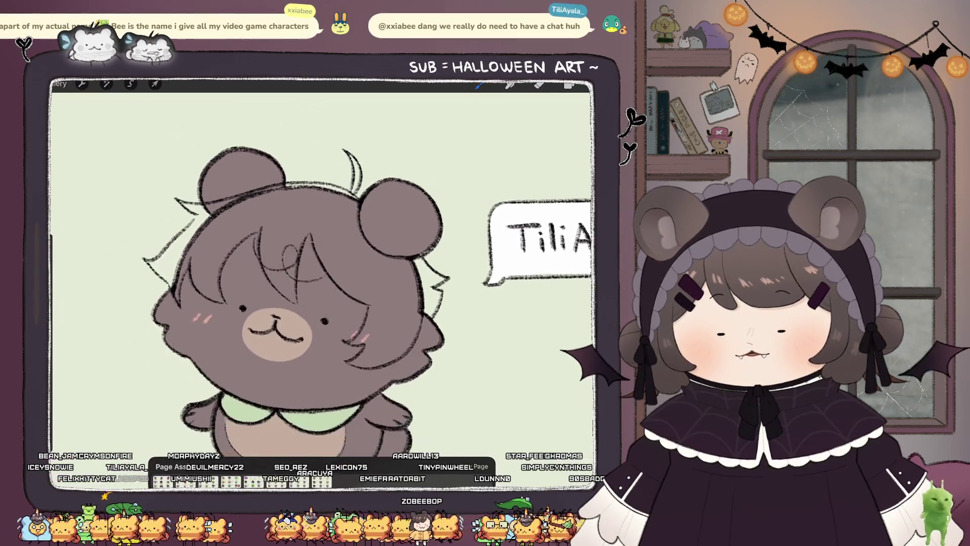
scroll(303, 283, "up", 2)
Step: Choose a muted mauve for the hair and lighten it slightly in the colour picker
left_click(568, 85)
left_click(585, 85)
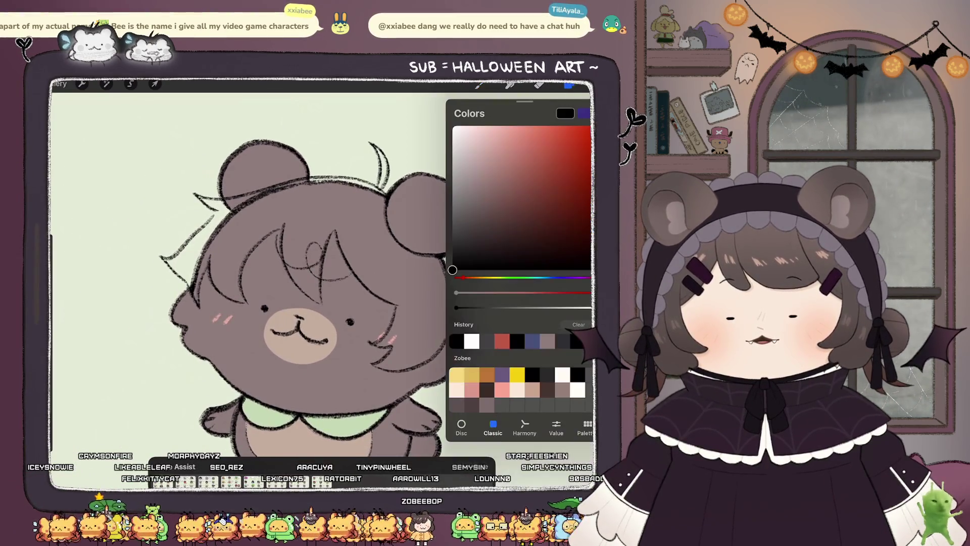
left_click(500, 189)
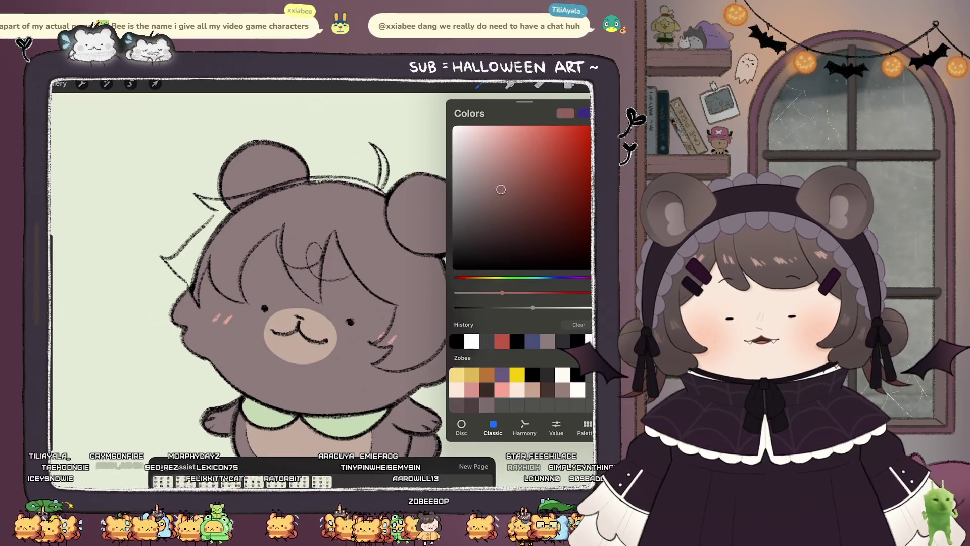
left_click(487, 205)
left_click(480, 84)
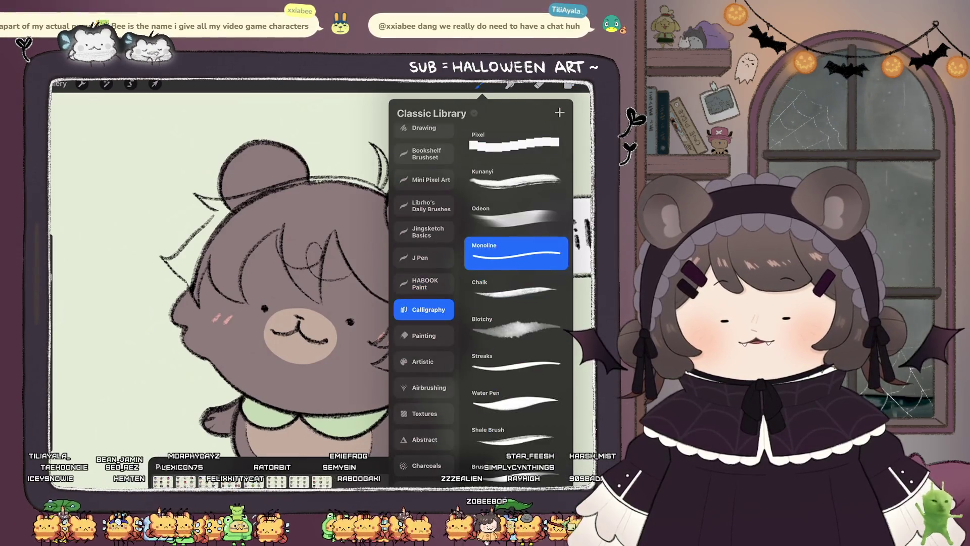
left_click(480, 85)
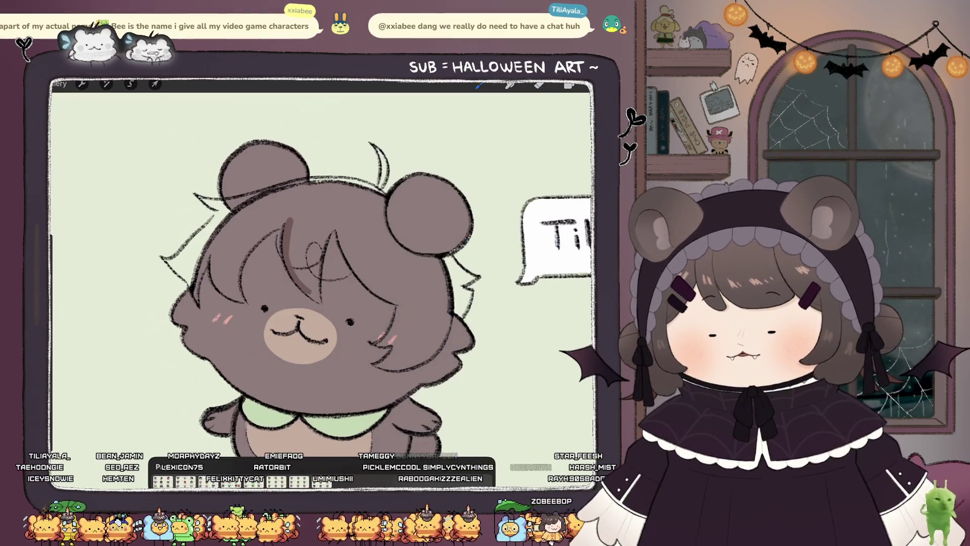
left_click(568, 85)
left_click_drag(487, 201, 478, 181)
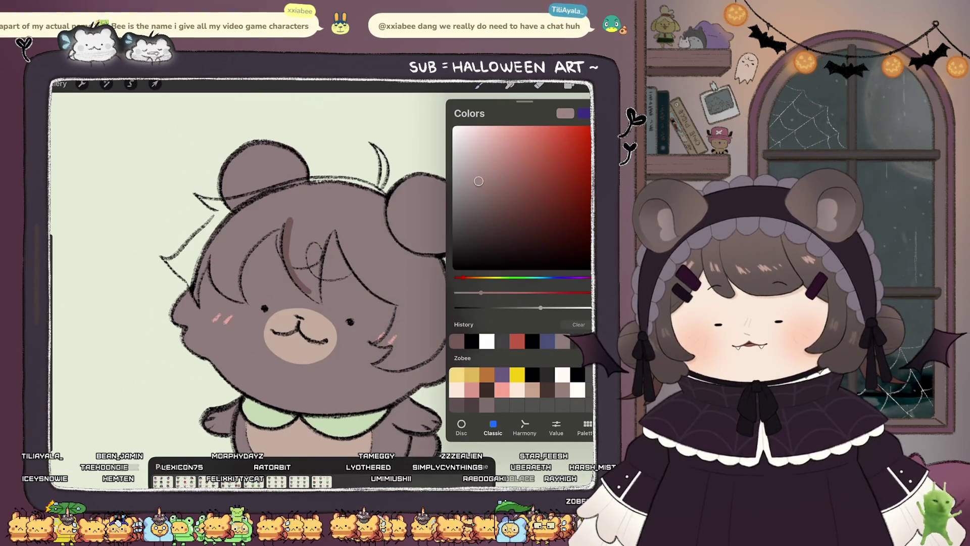
left_click(480, 85)
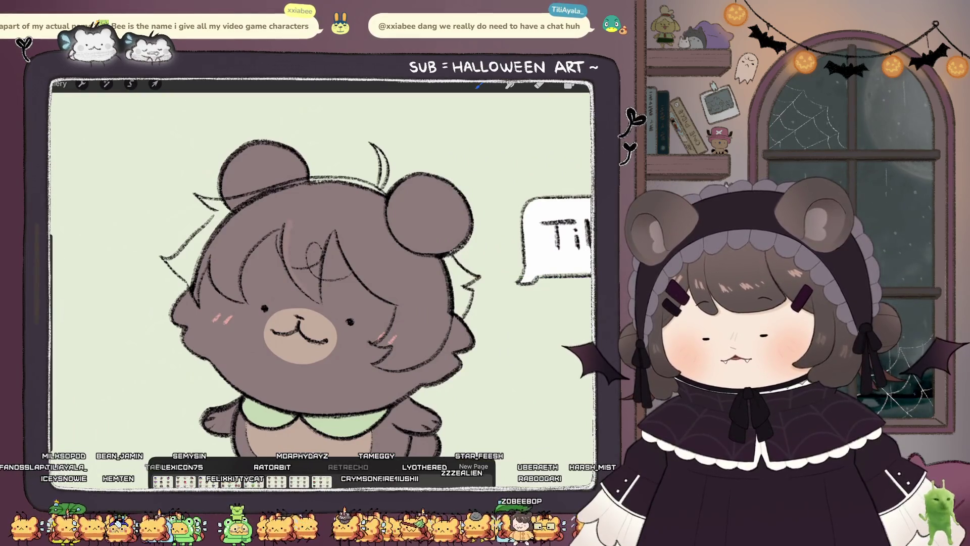
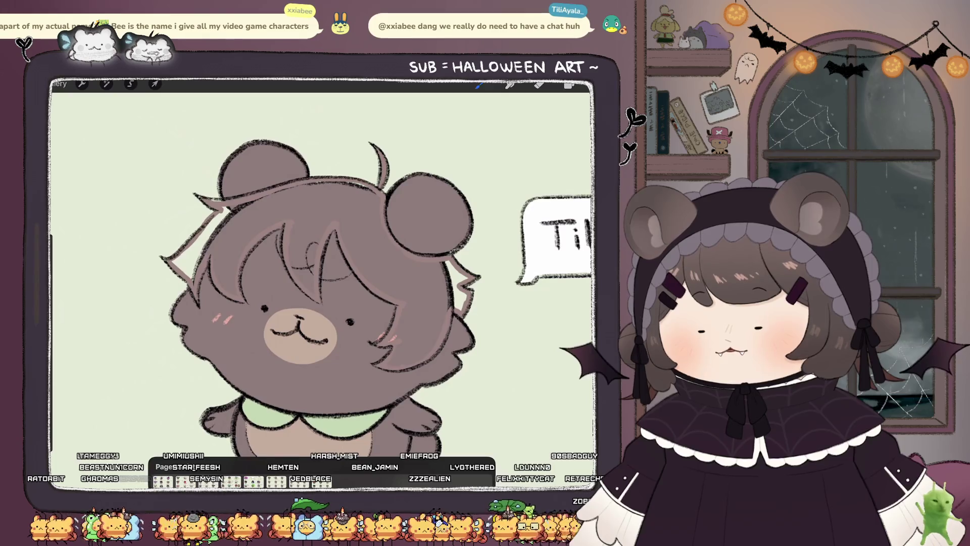
Step: Fill the bear's hair with a lighter colour and select the layer holding the stray mark
left_click_drag(569, 85, 313, 232)
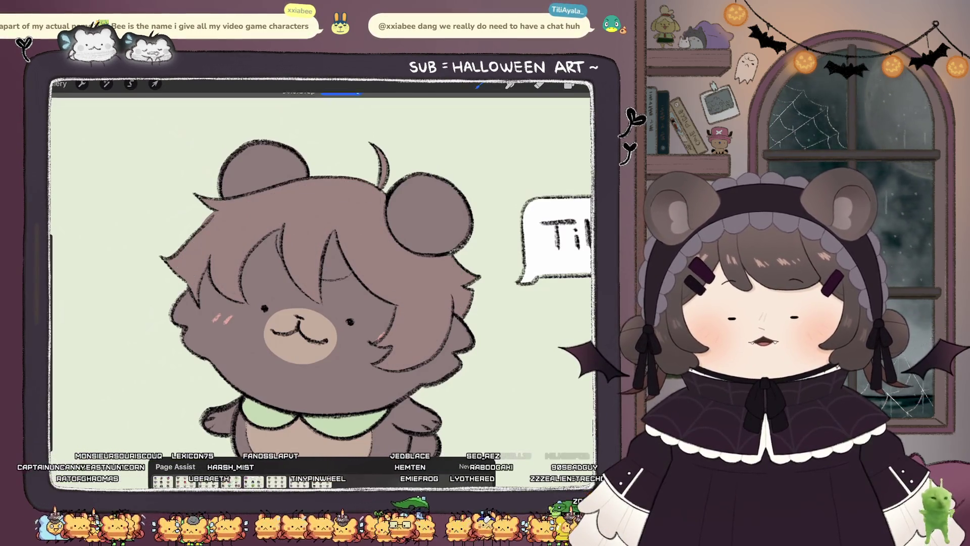
left_click(539, 85)
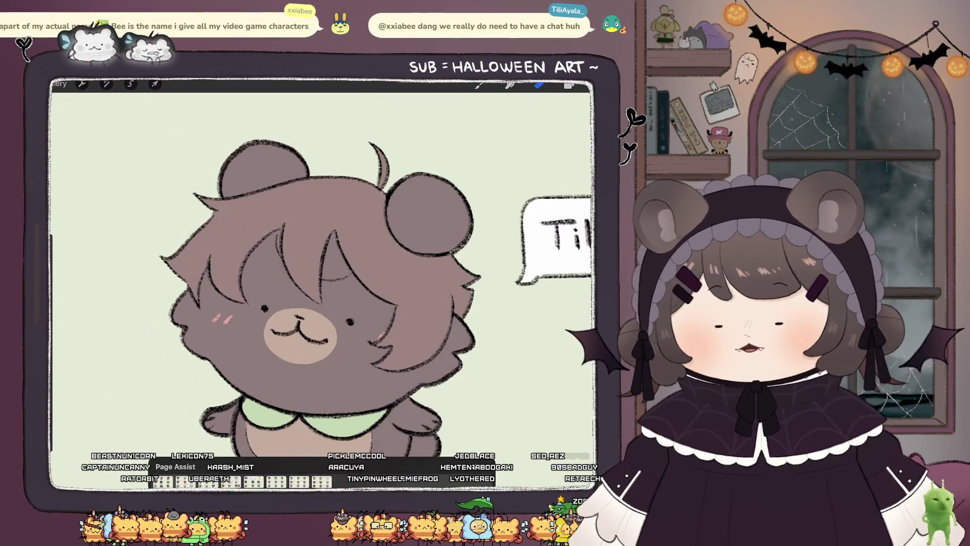
left_click(569, 85)
left_click(520, 244)
left_click(569, 85)
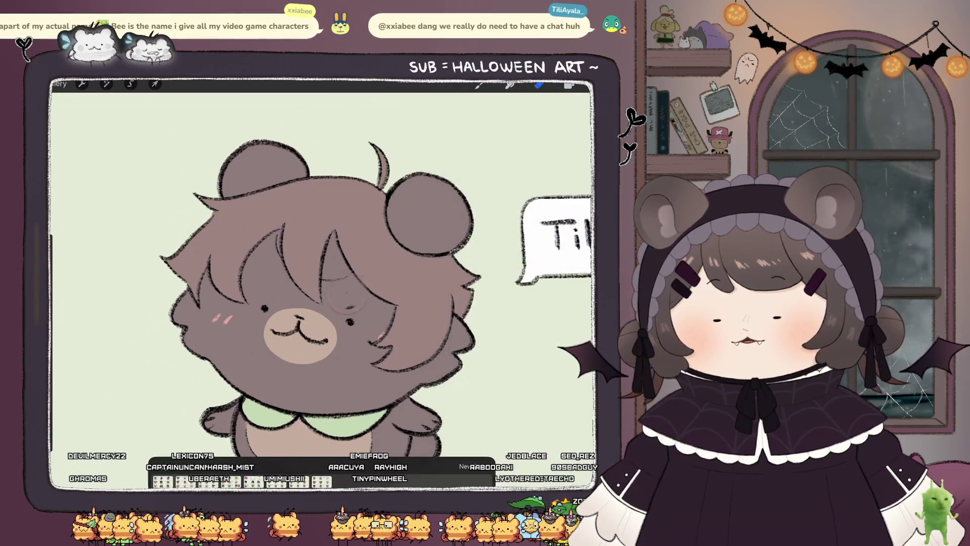
Step: Erase the faint circle beside the bear's right eye and dot the eye back in
left_click_drag(346, 296, 356, 309)
left_click(478, 85)
left_click(350, 322)
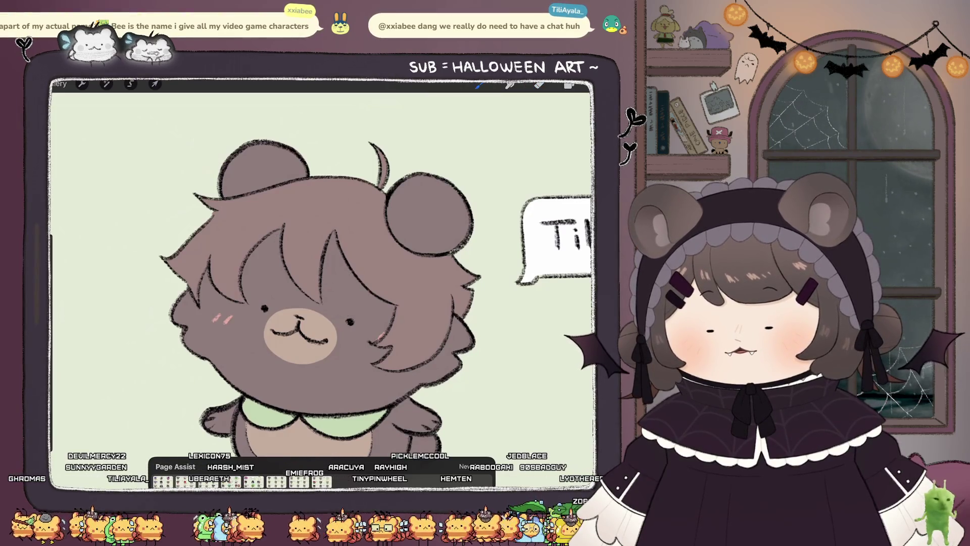
Step: Shift the hair layer's hue toward tan, lower saturation, and raise brightness to 54%
left_click(569, 85)
left_click(520, 216)
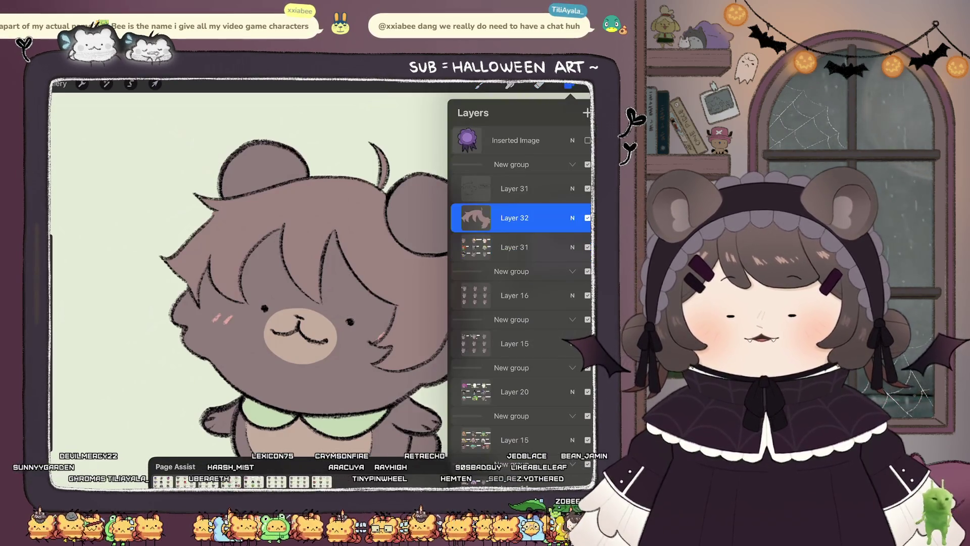
left_click(106, 84)
left_click(112, 132)
left_click_drag(456, 482, 460, 483)
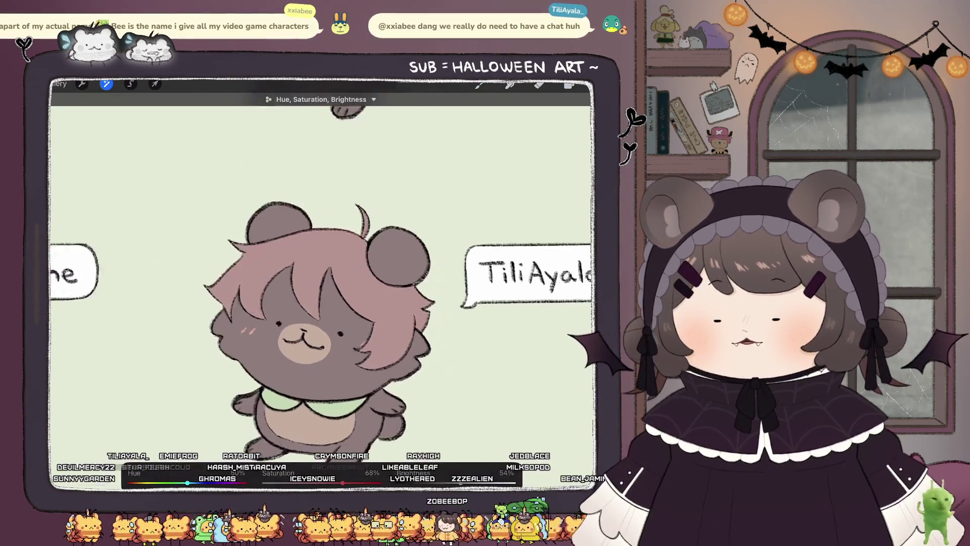
left_click_drag(187, 482, 192, 483)
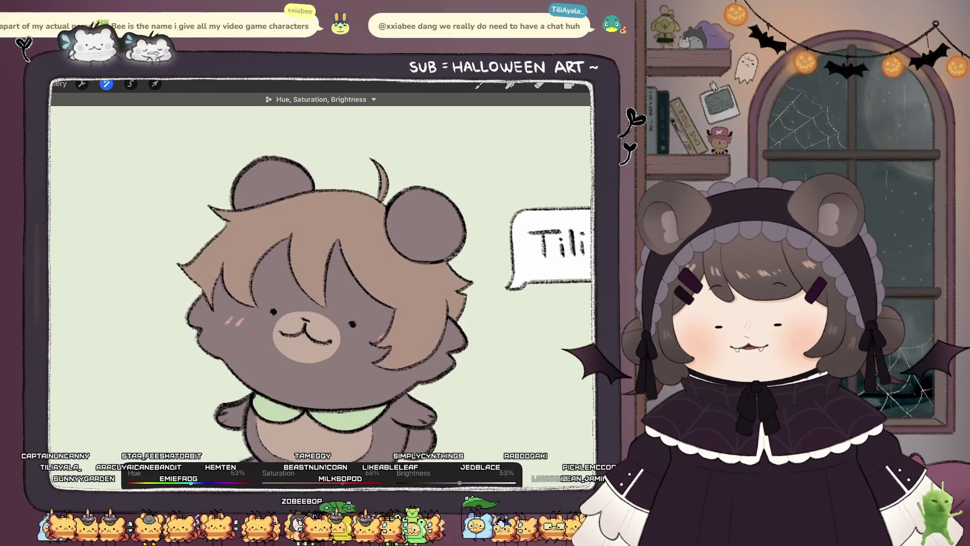
left_click_drag(342, 483, 333, 482)
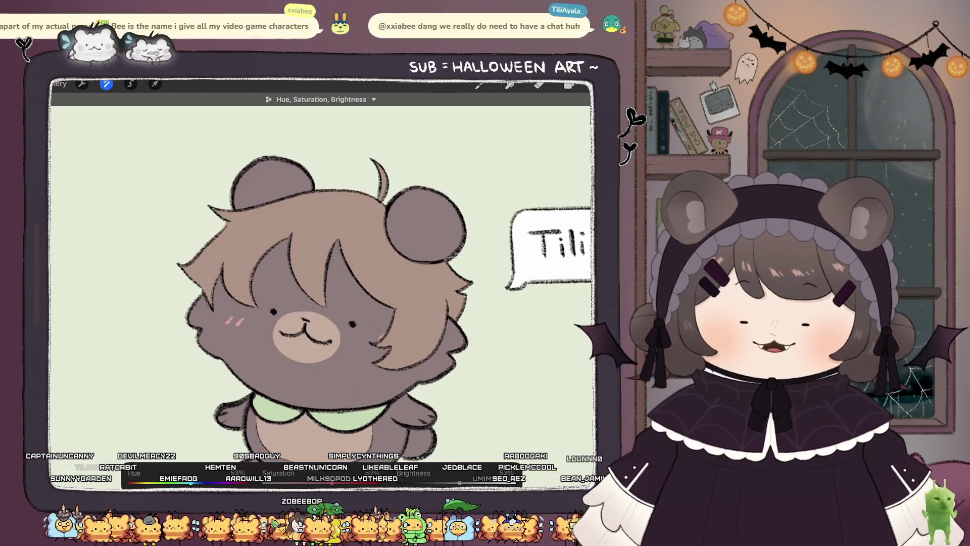
left_click_drag(459, 482, 461, 482)
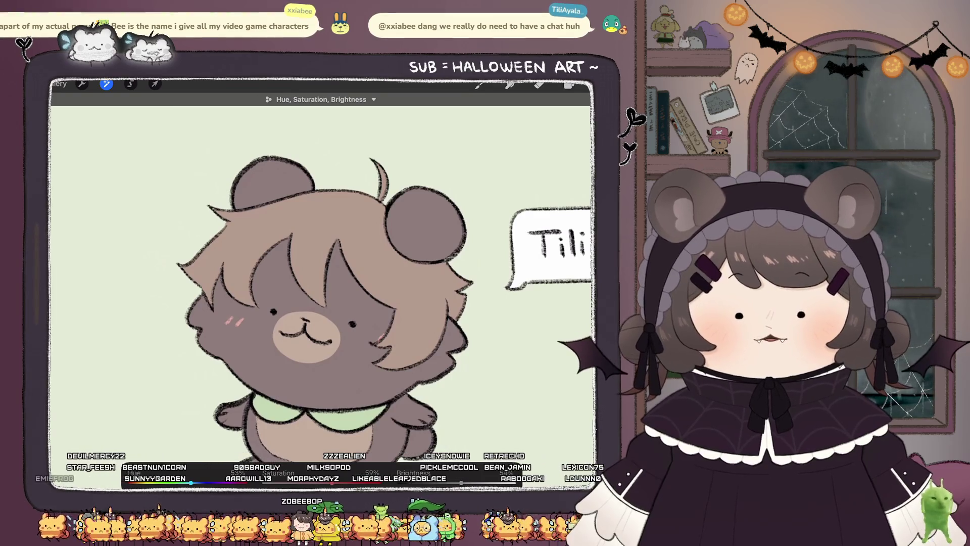
left_click(569, 85)
left_click(539, 84)
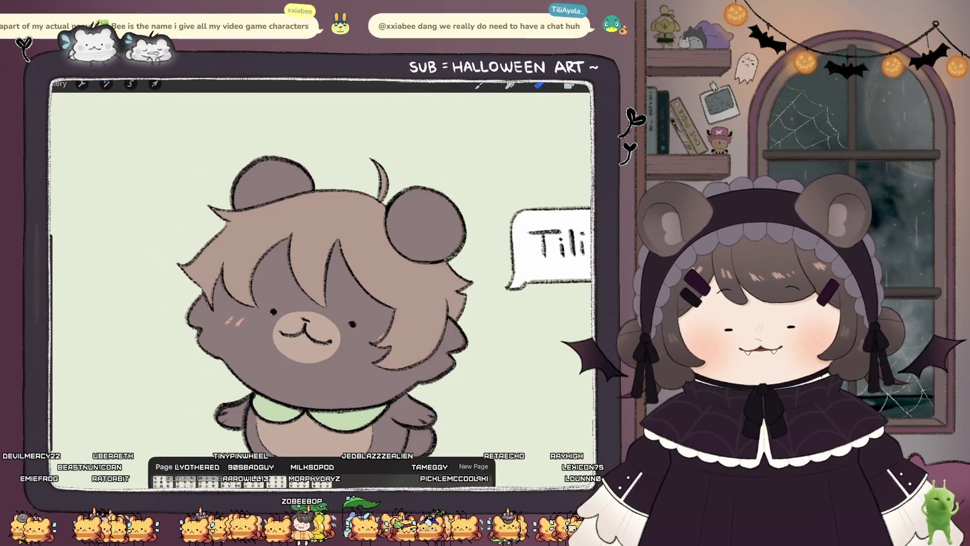
Step: Add three white highlight strokes to the hair with the Chalk brush
left_click(569, 84)
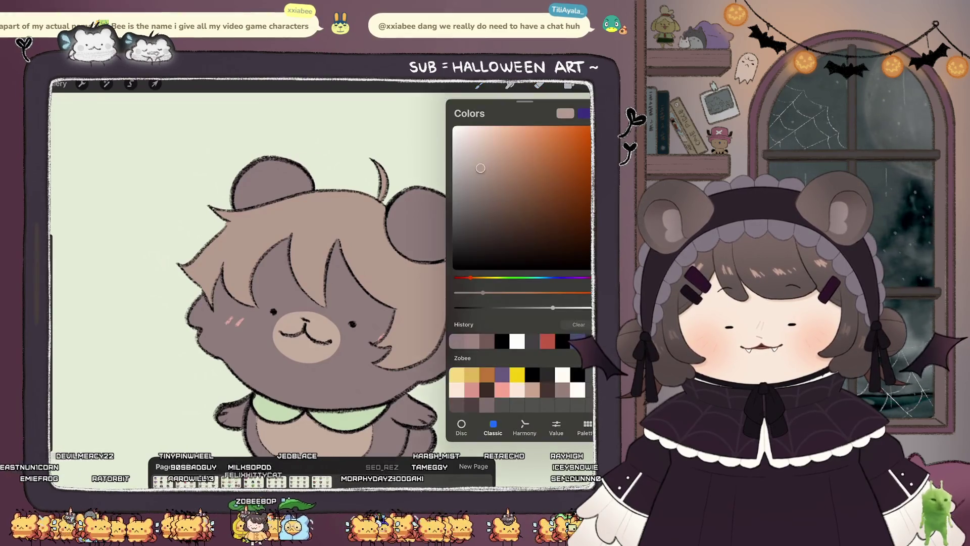
left_click(480, 84)
left_click(516, 288)
left_click(481, 84)
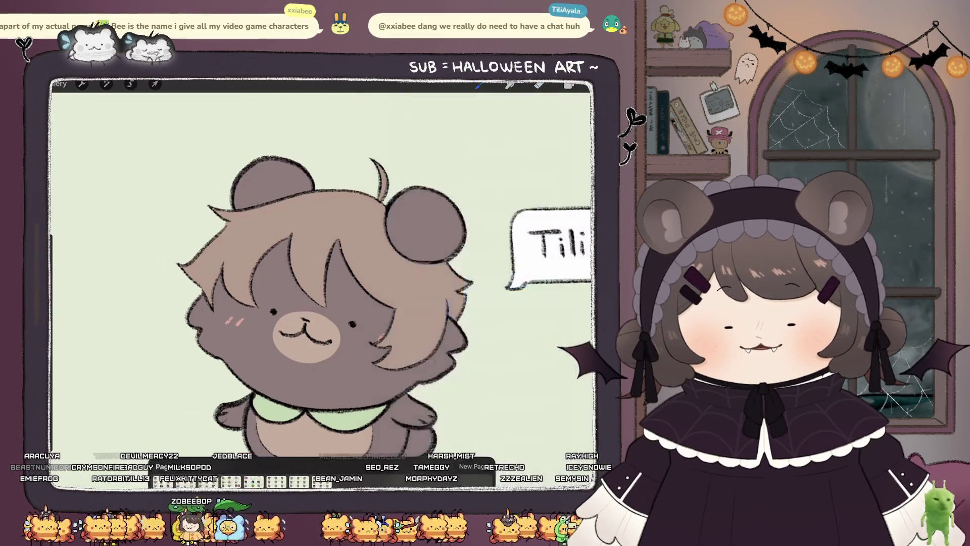
left_click_drag(388, 272, 410, 279)
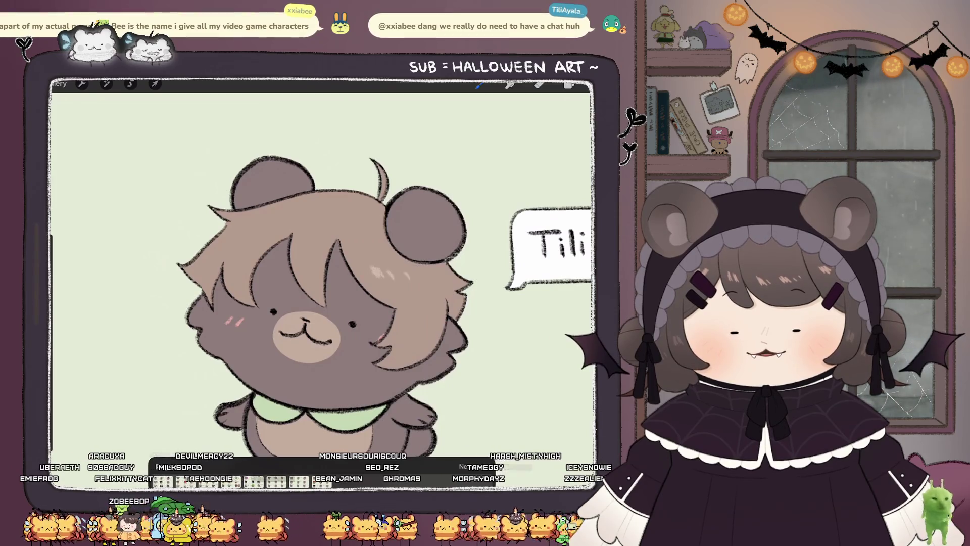
left_click_drag(310, 258, 313, 268)
mouse_move(248, 247)
left_mouse_down()
mouse_move(255, 257)
mouse_move(230, 247)
left_mouse_up()
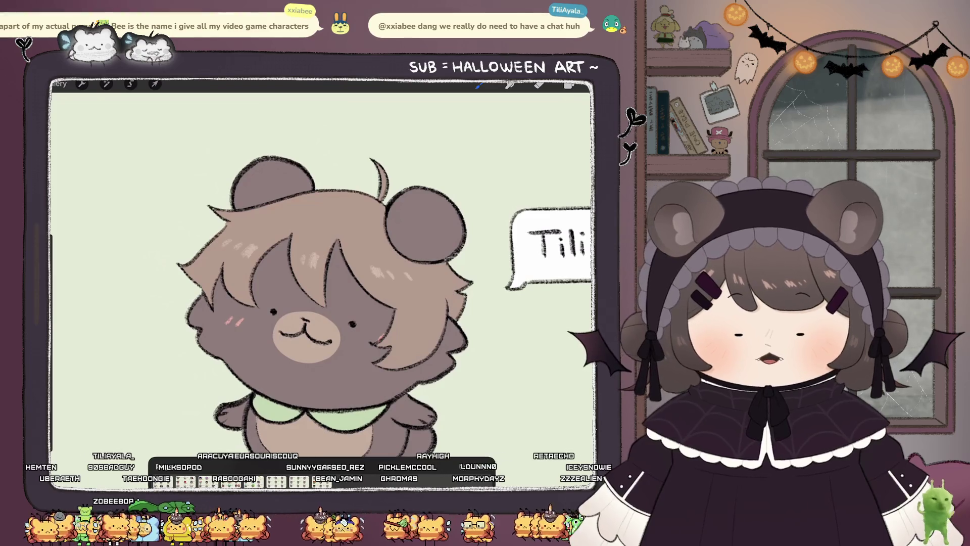
Step: Pick a dark grey-blue colour and switch to the Monoline brush
scroll(323, 273, "down", 3)
scroll(333, 252, "up", 4)
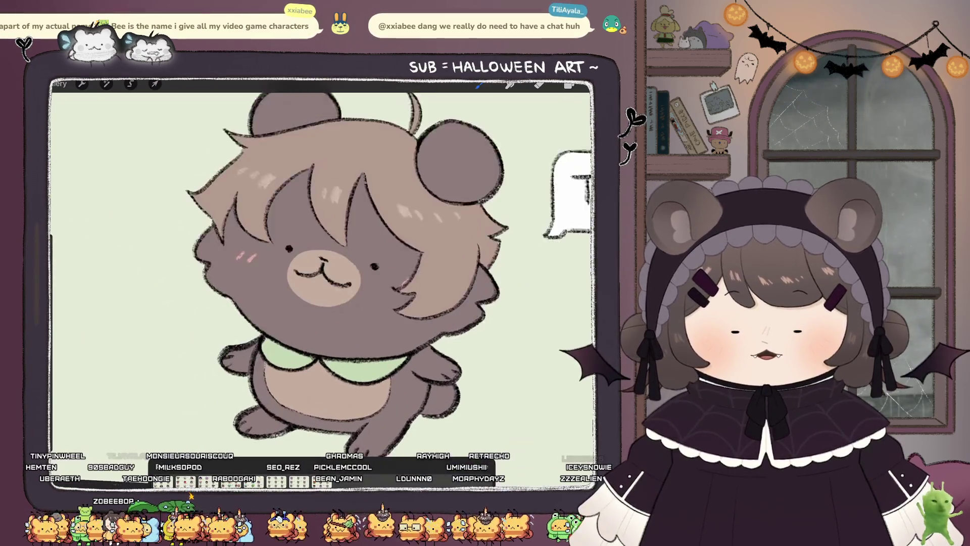
scroll(323, 263, "up", 3)
left_click(569, 85)
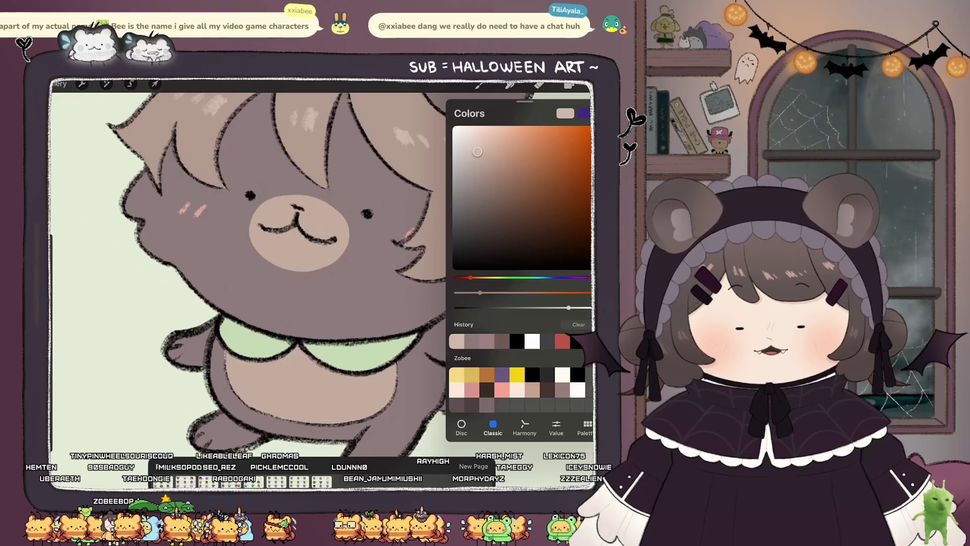
left_click_drag(471, 278, 539, 277)
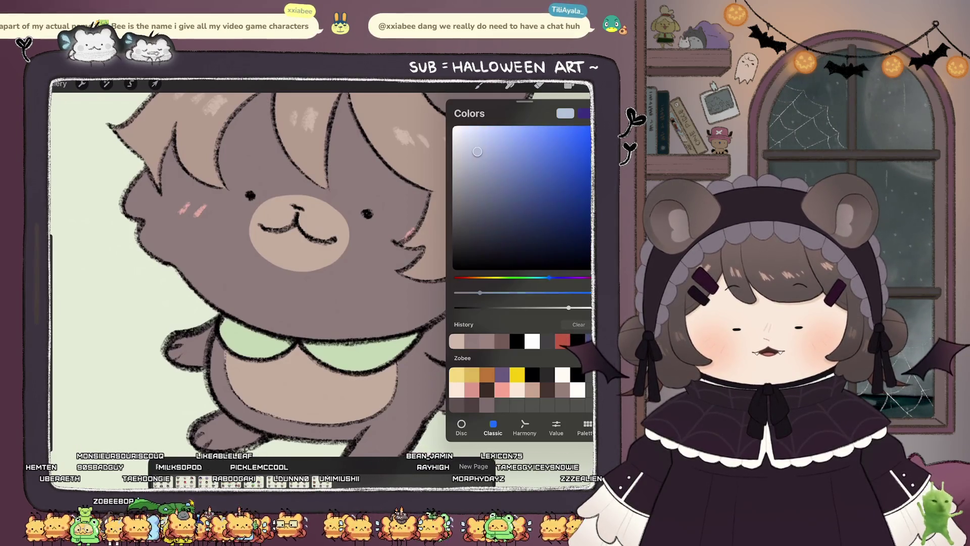
left_click(469, 224)
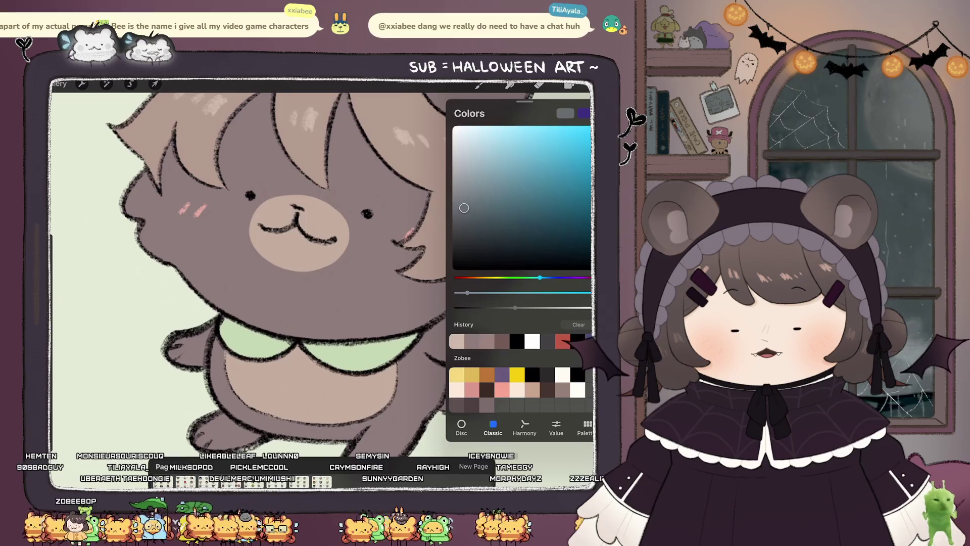
left_click(569, 84)
left_click(479, 84)
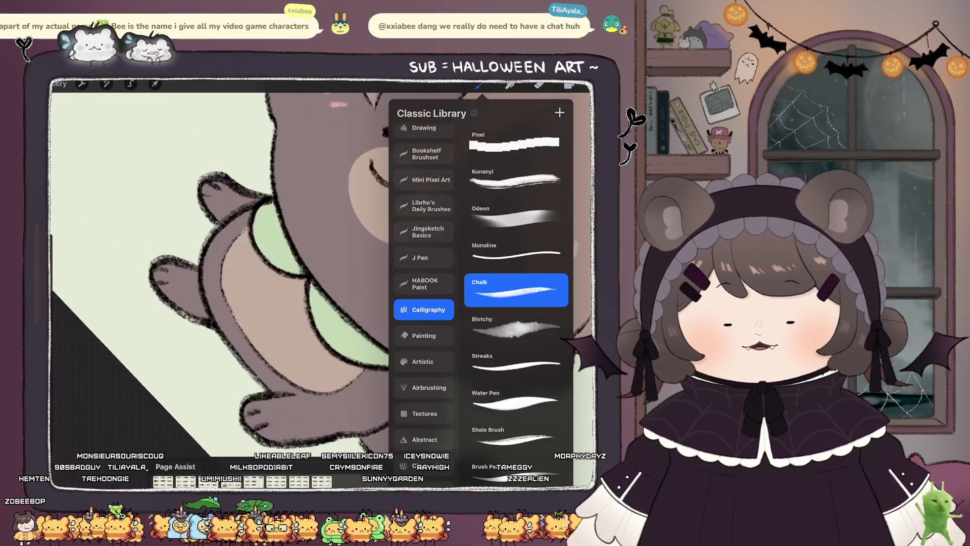
left_click(515, 253)
left_click(479, 85)
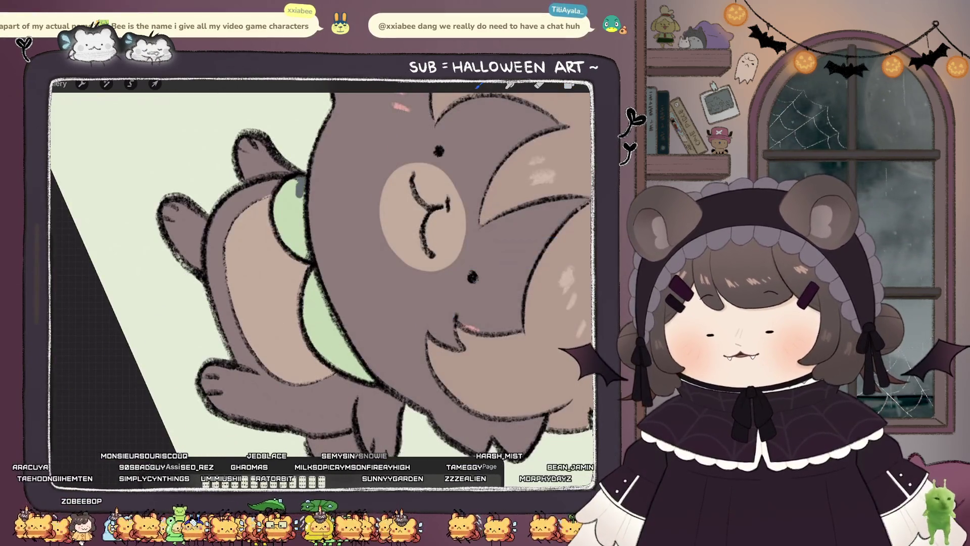
Step: Paint over the green inner collar in grey until it is covered
left_click_drag(305, 212, 308, 258)
mouse_move(289, 187)
left_mouse_down()
mouse_move(294, 243)
mouse_move(295, 227)
left_mouse_up()
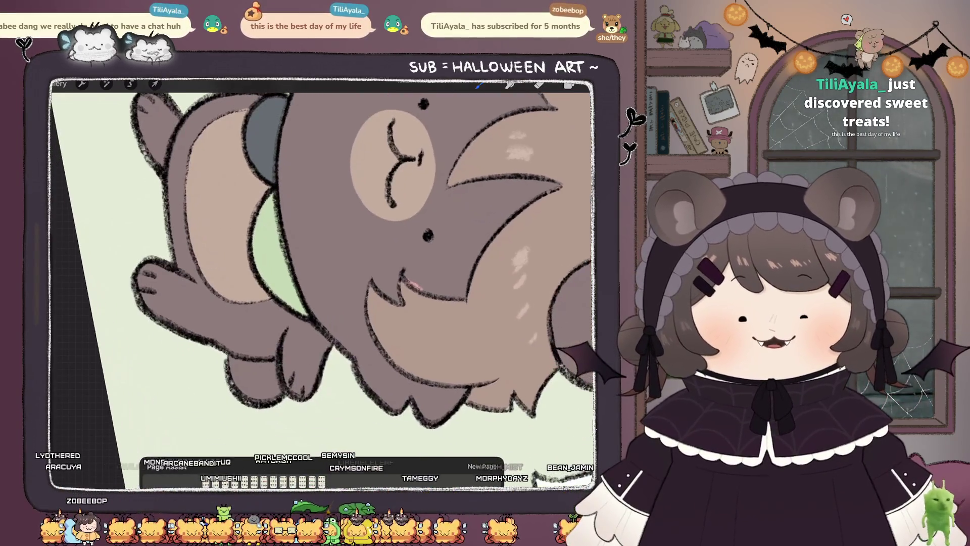
key("ctrl+z")
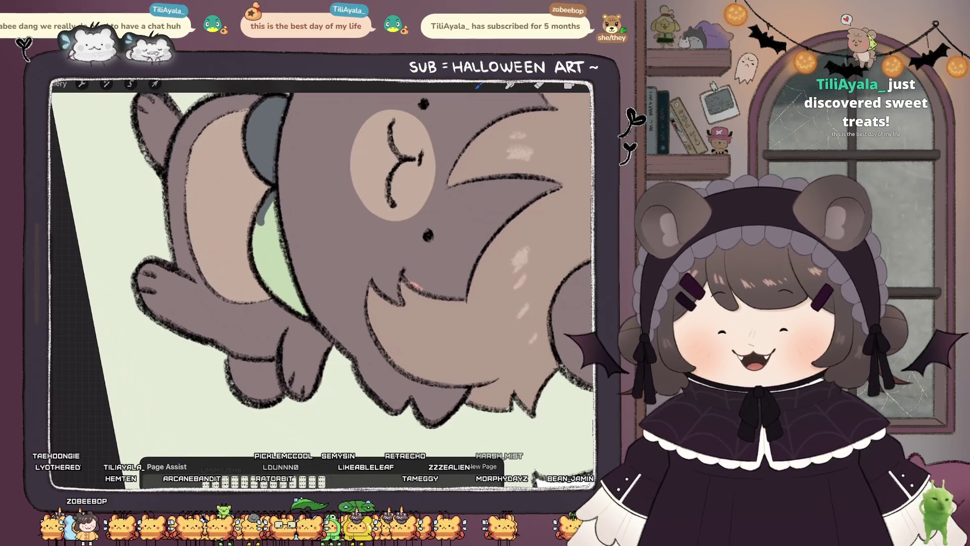
left_click_drag(255, 218, 308, 317)
left_click_drag(277, 205, 270, 248)
left_click_drag(273, 212, 283, 298)
left_click_drag(424, 233, 416, 226)
scroll(323, 273, "down", 5)
scroll(303, 228, "up", 5)
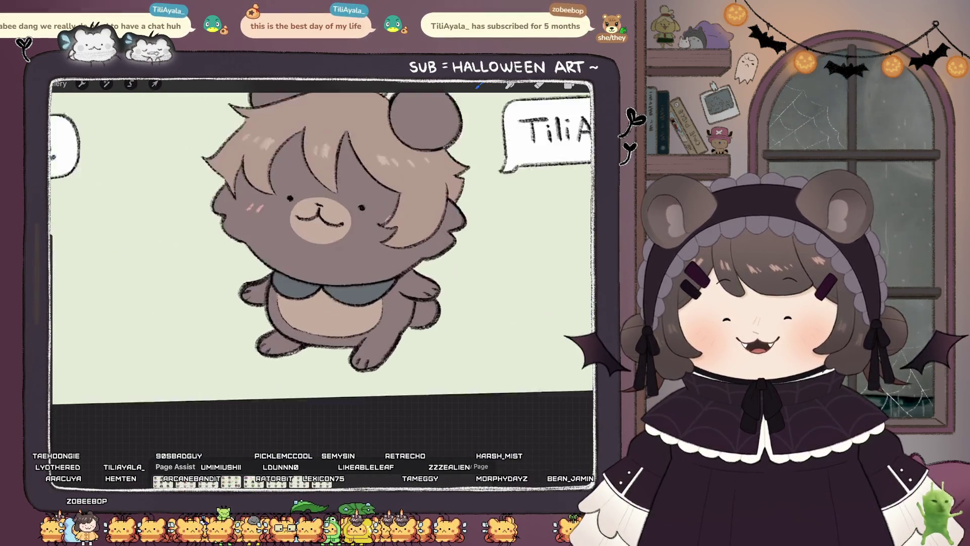
Step: Draw two dots and a short vertical line on the bear's belly with the Chalk brush
left_click(479, 84)
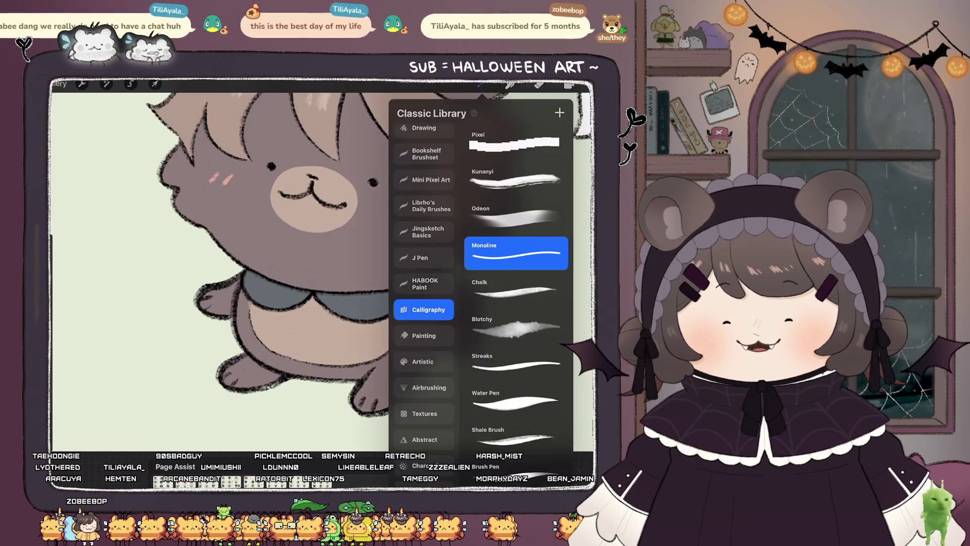
left_click(515, 289)
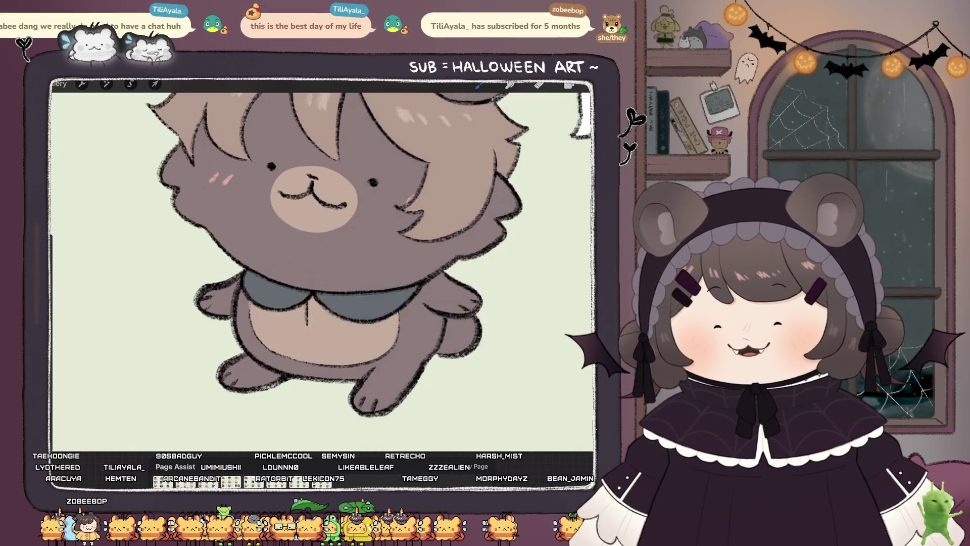
left_click(306, 332)
left_click_drag(320, 309, 320, 323)
left_click(320, 335)
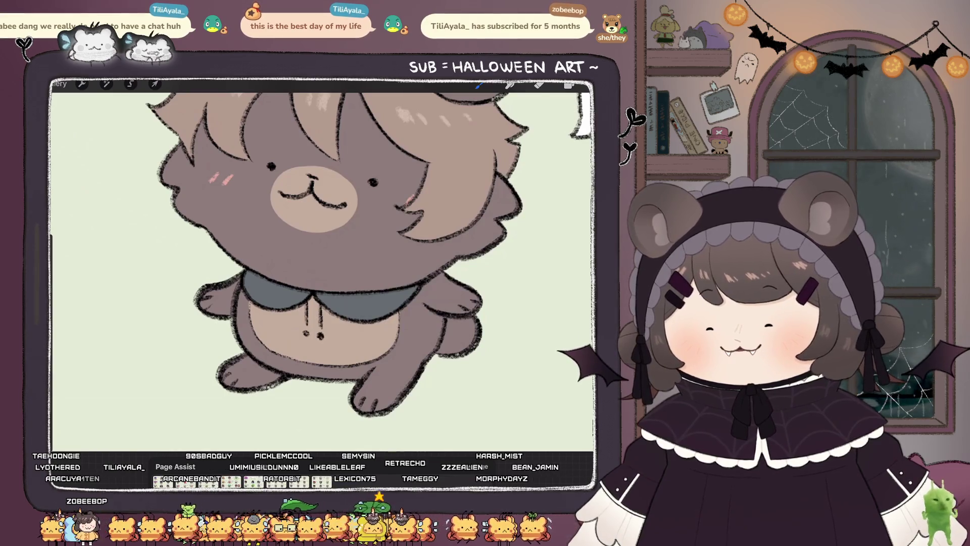
scroll(323, 263, "down", 5)
scroll(369, 278, "down", 1)
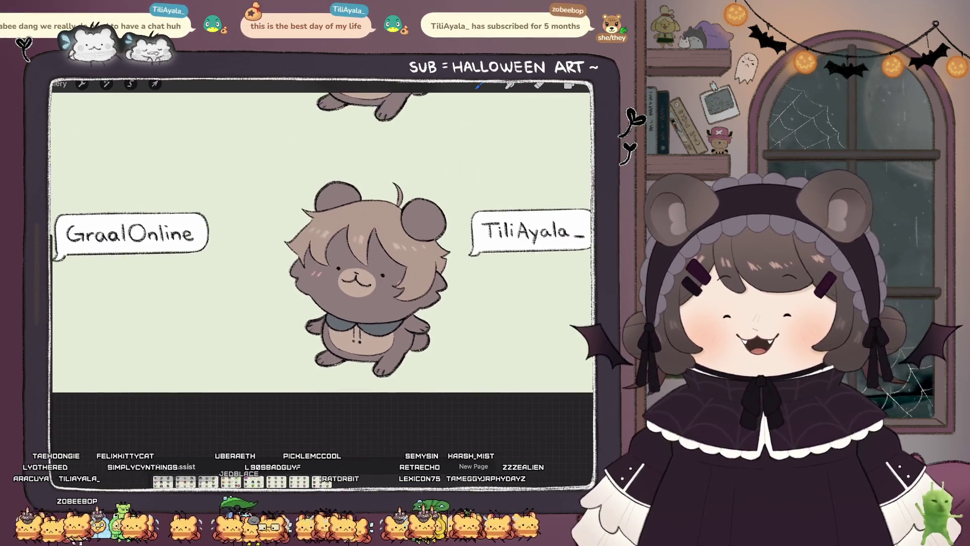
scroll(323, 262, "up", 3)
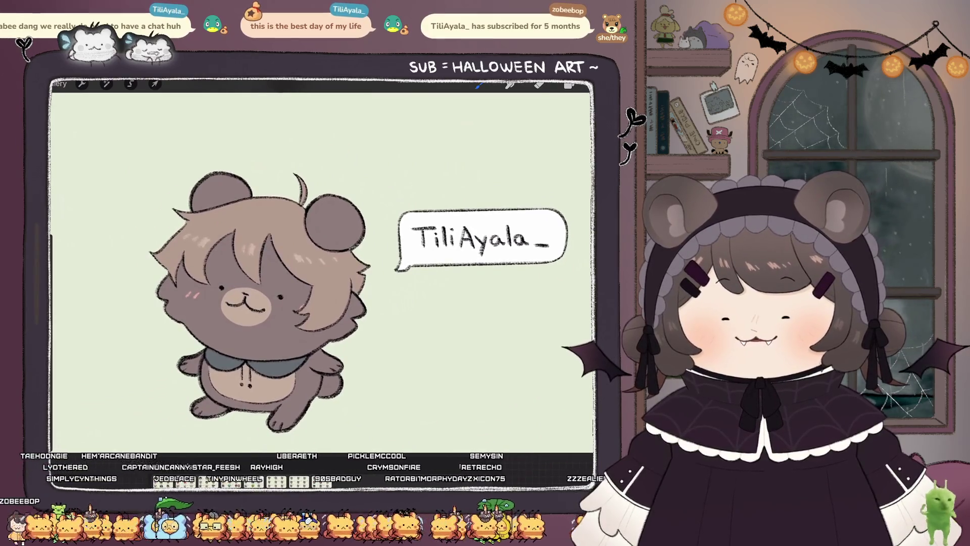
scroll(324, 263, "down", 2)
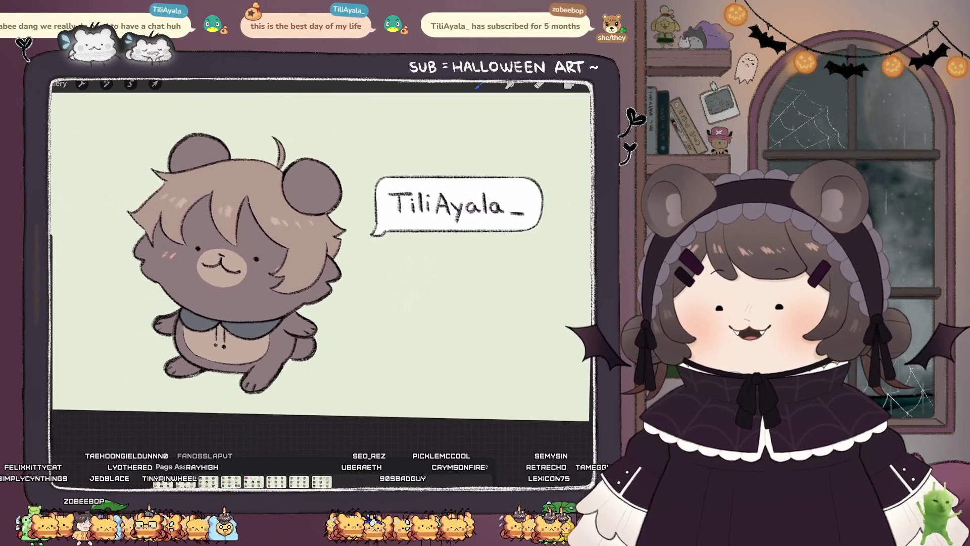
Step: Delete the Layer 31 and Layer 32 sketch layers
left_click(569, 85)
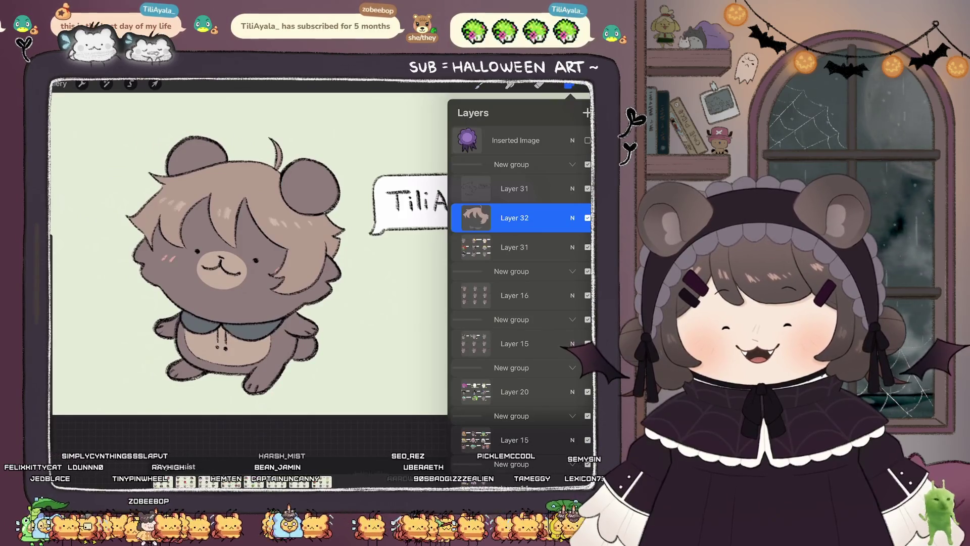
left_click(514, 189)
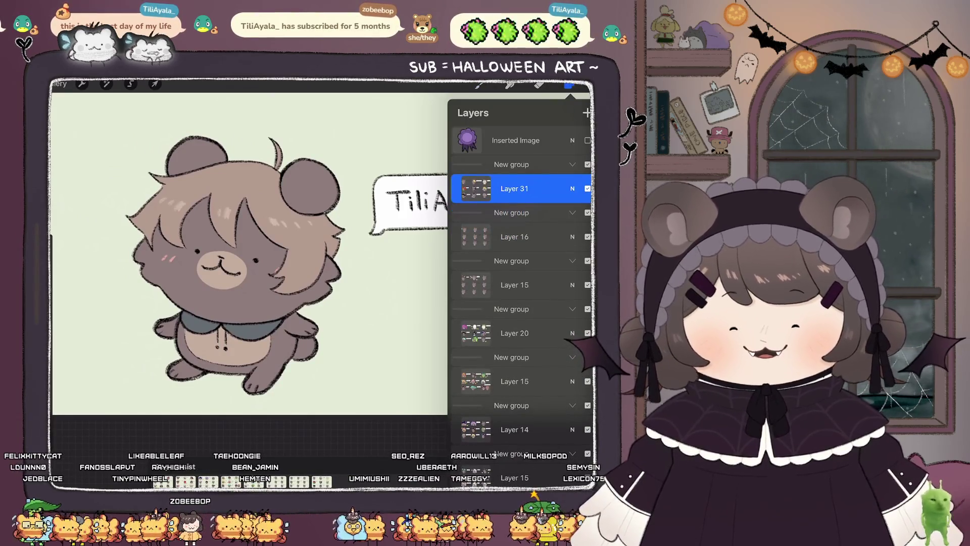
left_click(479, 85)
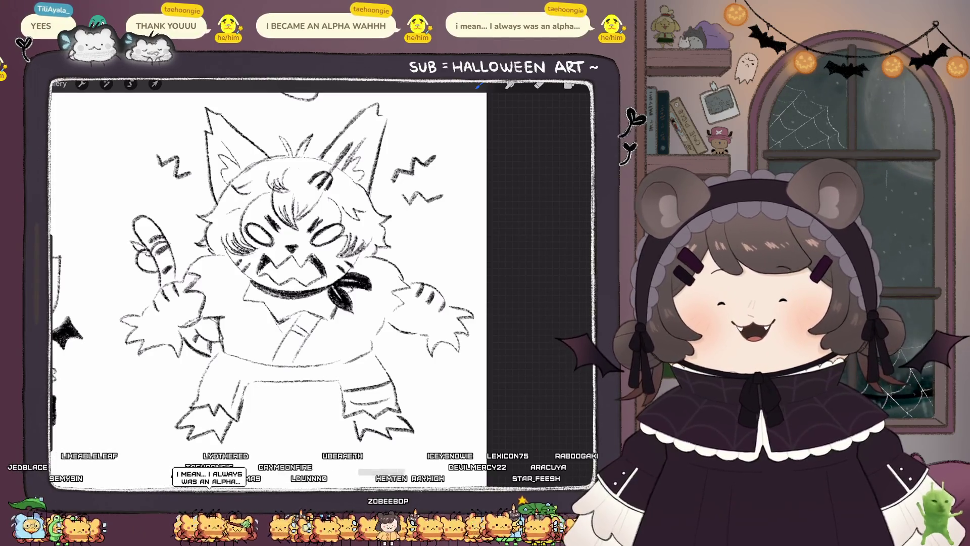
Step: Erase a stray bit of the devil-tailed chibi's sketch line, undoing a trial brush stroke
scroll(324, 283, "down", 5)
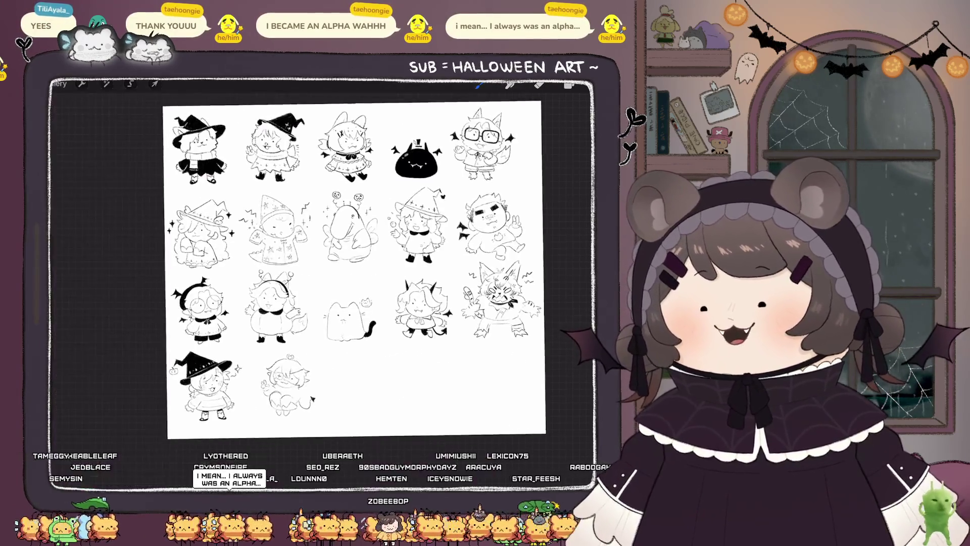
scroll(286, 384, "up", 5)
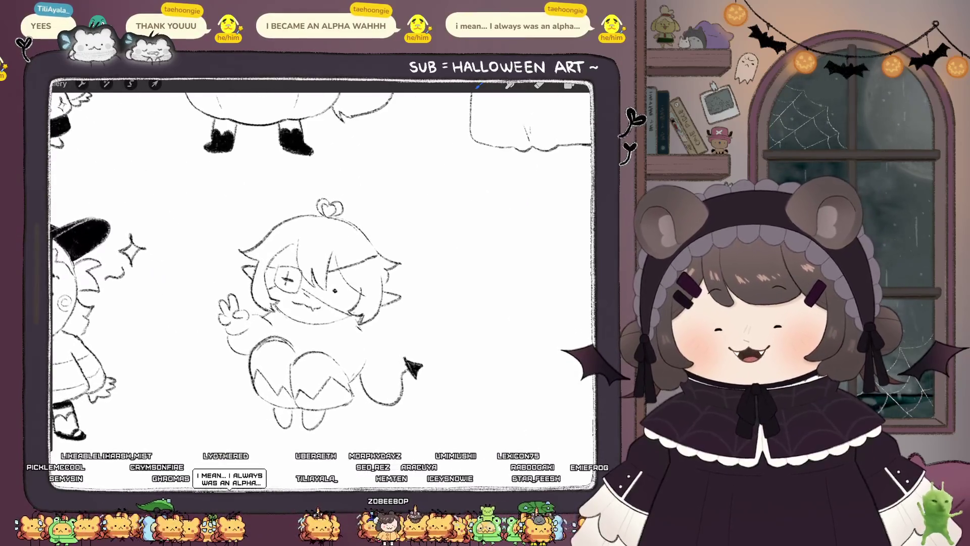
scroll(323, 314, "up", 2)
key("l")
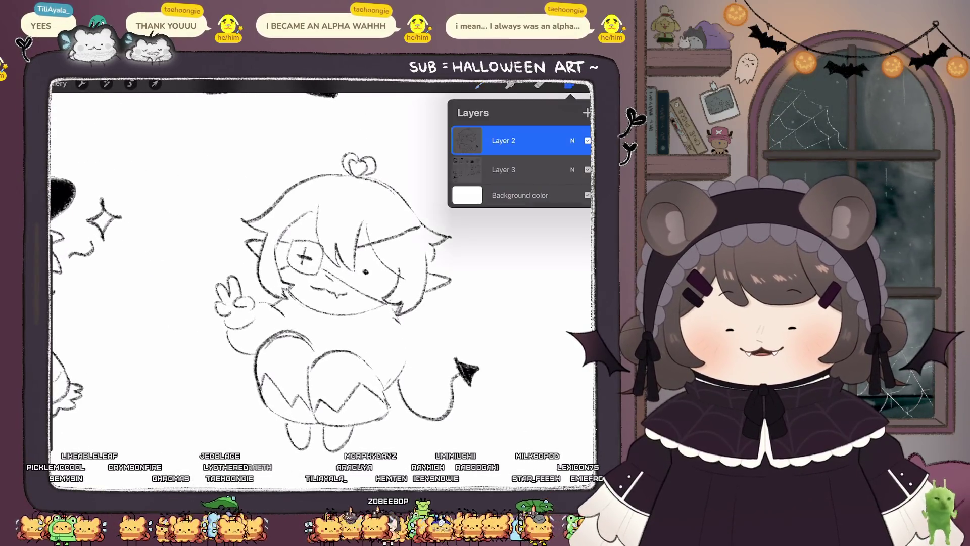
key("l")
key("e")
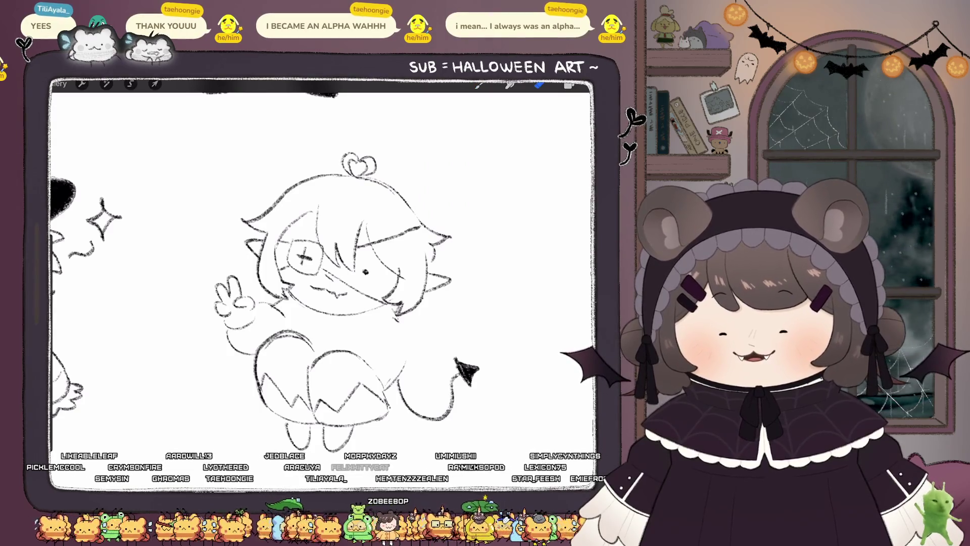
left_click_drag(393, 316, 399, 322)
key("b")
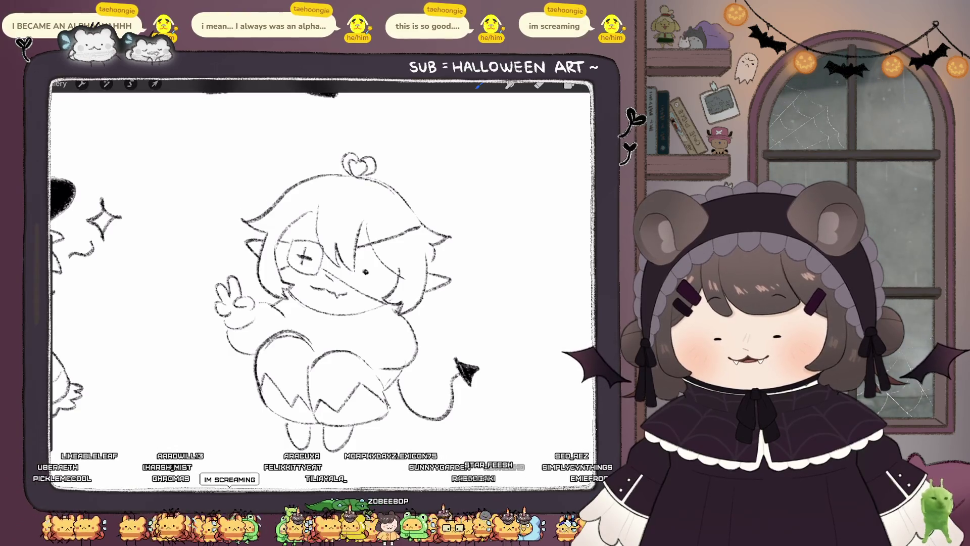
left_click_drag(364, 329, 321, 351)
key("ctrl+z")
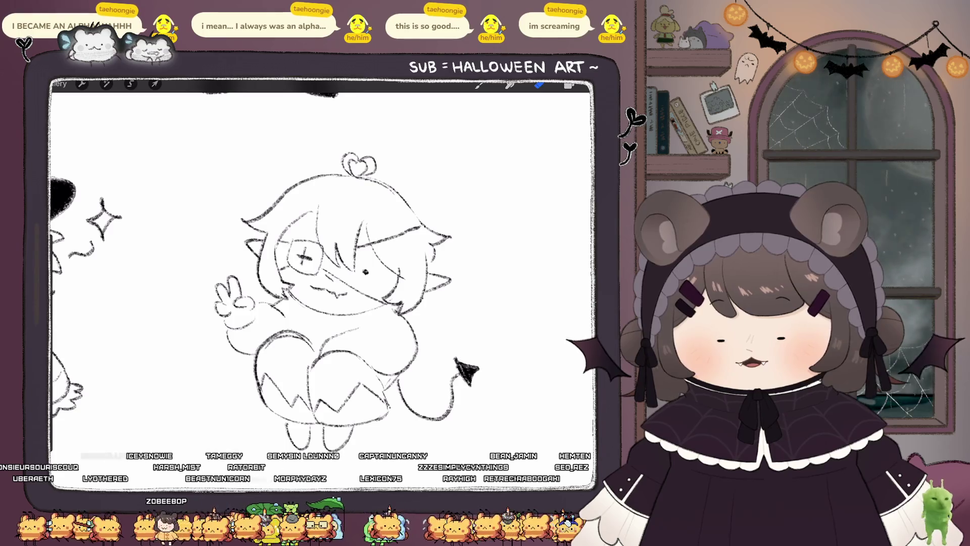
Step: Draw two black horns on the chibi's head, darkening the second one
left_click(479, 85)
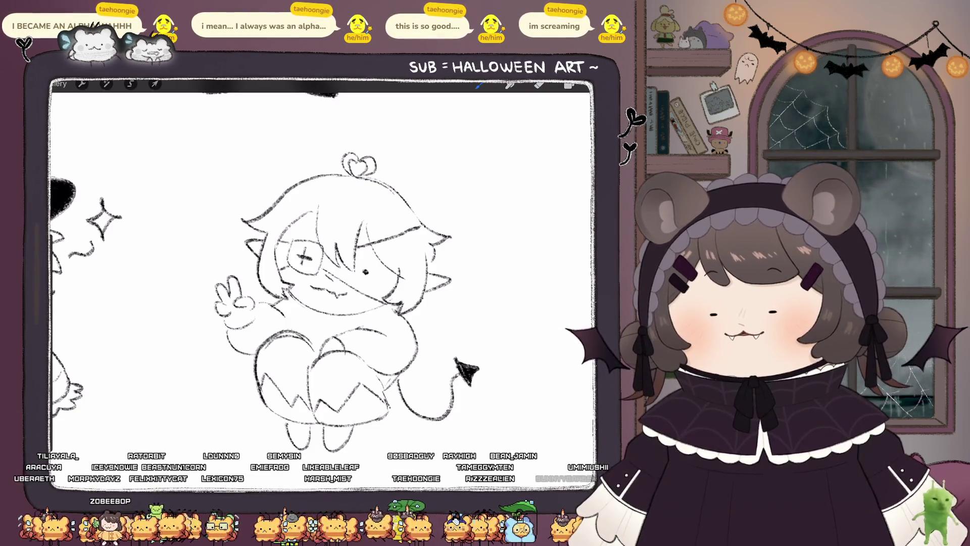
scroll(384, 339, "down", 3)
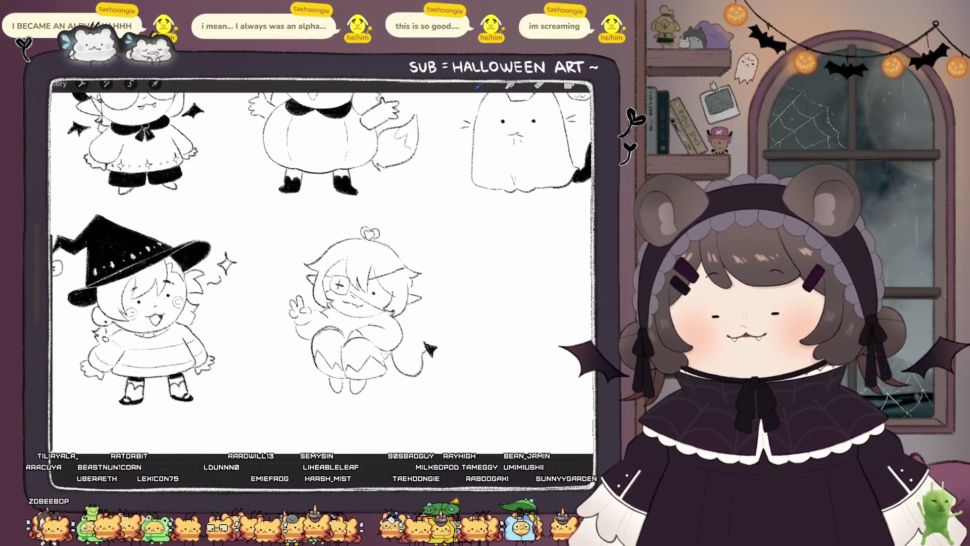
scroll(354, 313, "up", 3)
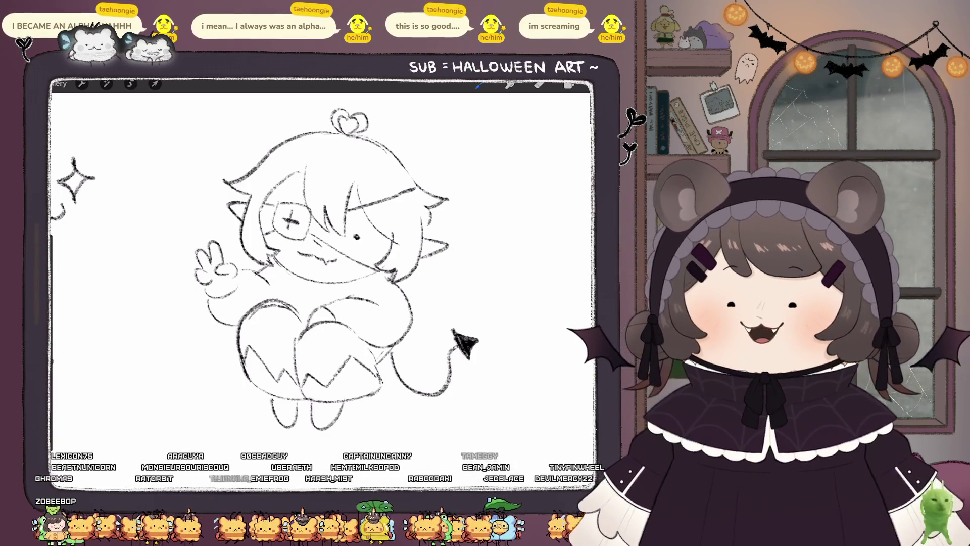
scroll(324, 283, "down", 2)
scroll(323, 283, "up", 3)
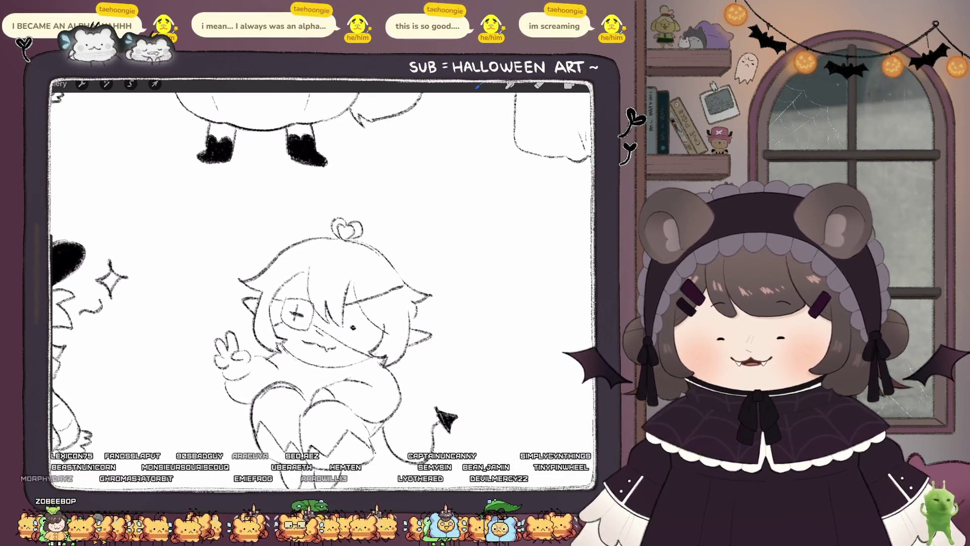
mouse_move(299, 251)
left_mouse_down()
mouse_move(317, 206)
mouse_move(310, 247)
mouse_move(308, 227)
mouse_move(303, 240)
left_mouse_up()
mouse_move(366, 258)
left_mouse_down()
mouse_move(392, 216)
mouse_move(377, 268)
left_mouse_up()
left_click_drag(384, 230, 375, 261)
scroll(322, 282, "down", 5)
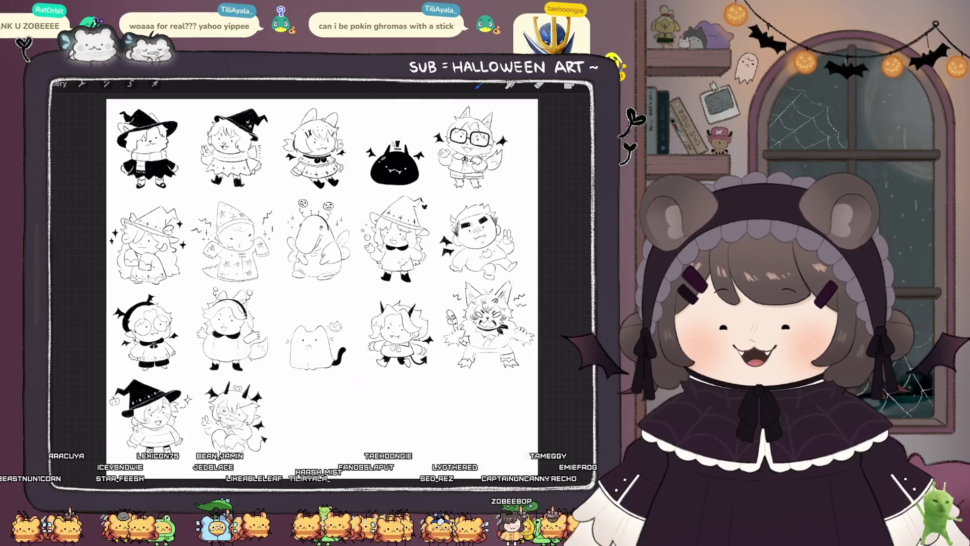